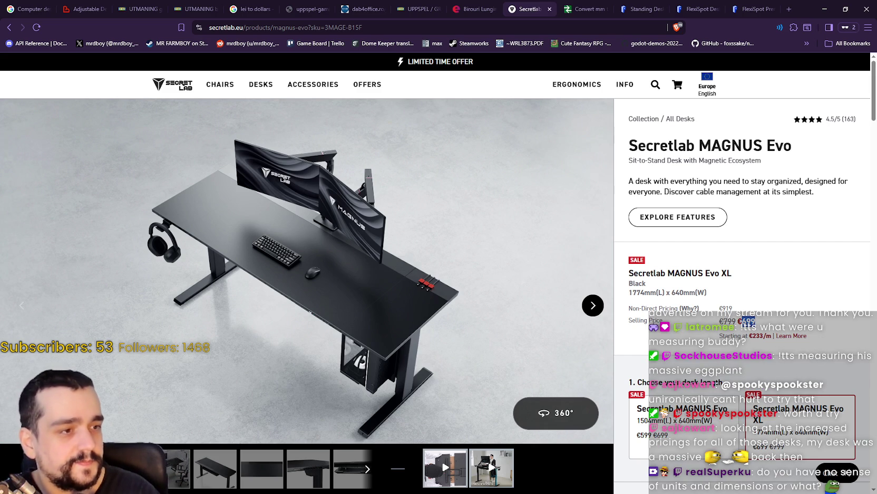
# - Glance at the IKEA UTMANING and UPPSPEL desk pages, then return to the Secretlab MAGNUS Evo page
pyautogui.hotkey('alt', 'Tab')
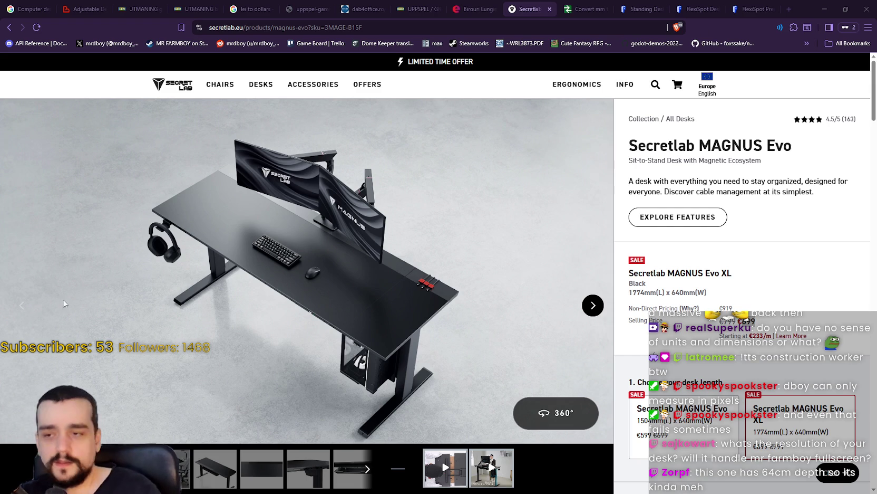
pyautogui.scroll(-2, 282, 259)
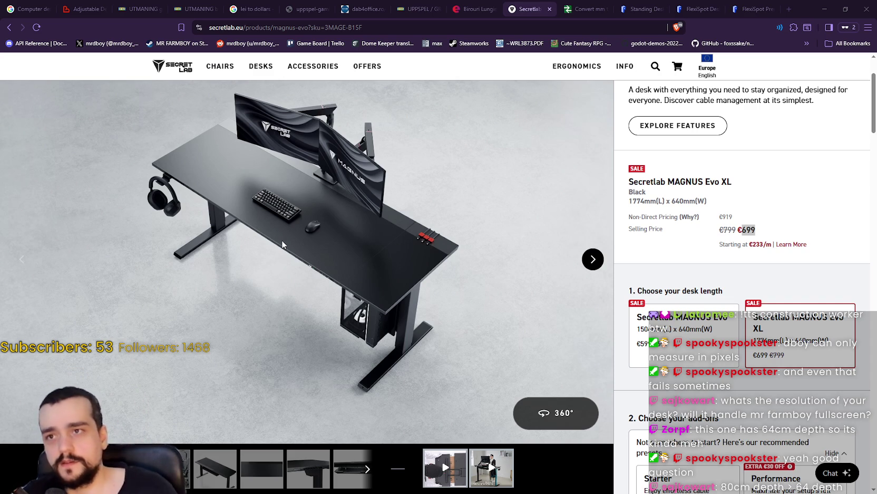
pyautogui.click(177, 3)
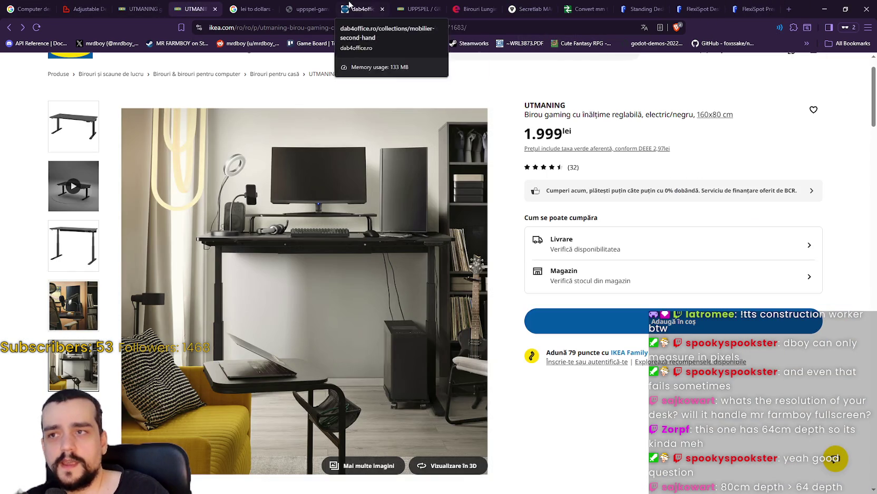
pyautogui.click(420, 7)
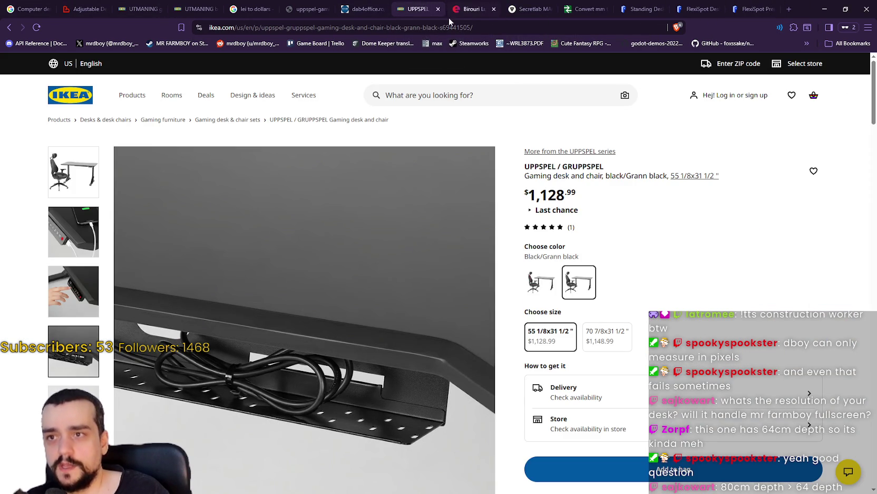
pyautogui.click(537, 4)
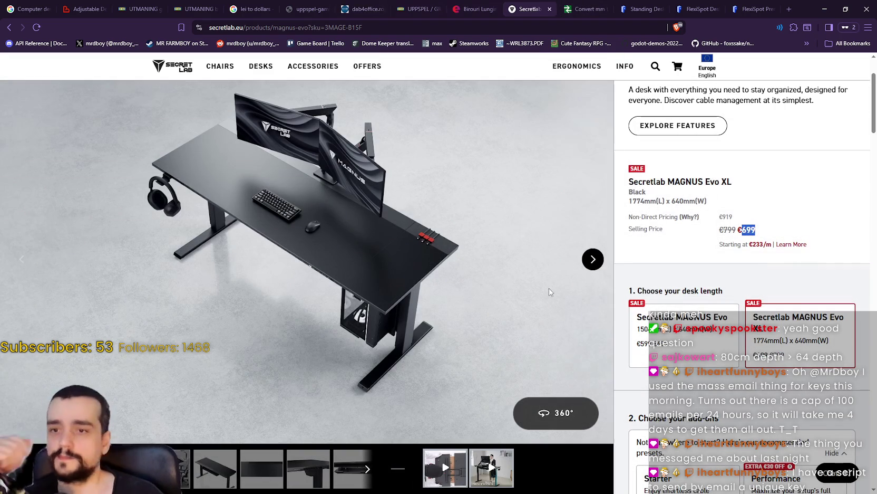
# - Browse the FlexiSpot G7 photos through to the leg-and-cable shot, then close that tab
pyautogui.click(595, 260)
pyautogui.click(594, 259)
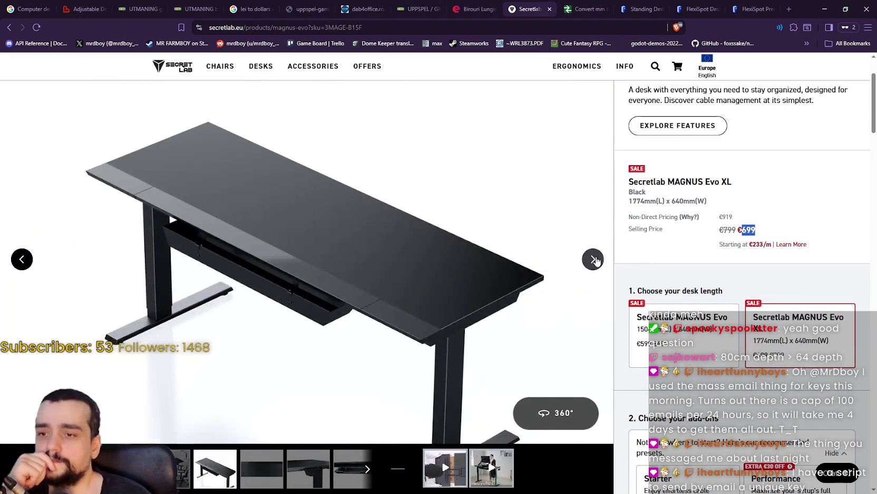
pyautogui.click(594, 259)
pyautogui.click(594, 260)
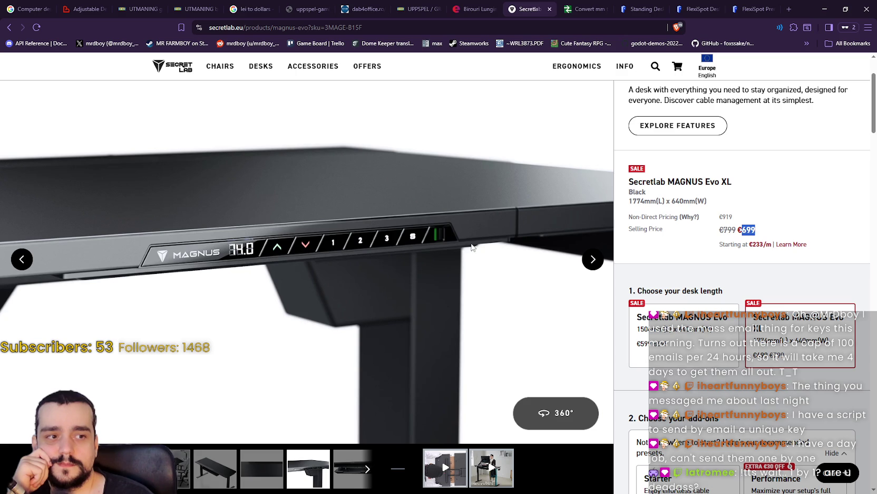
pyautogui.click(593, 261)
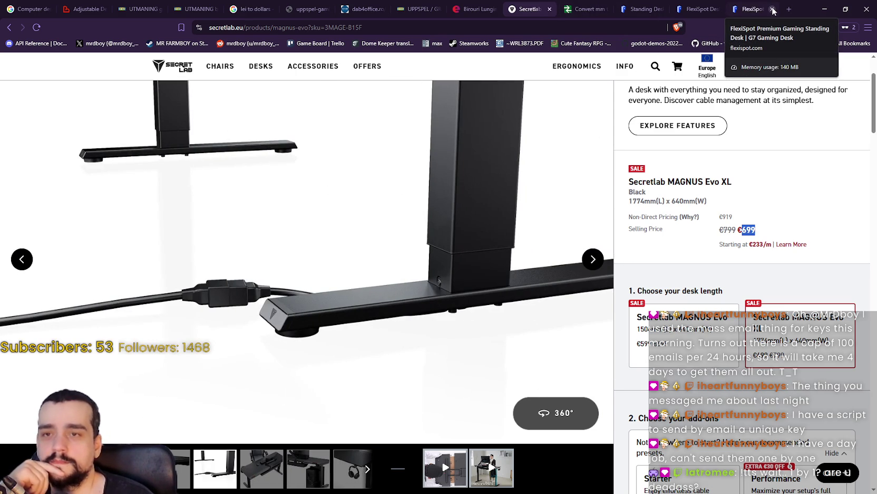
pyautogui.click(773, 9)
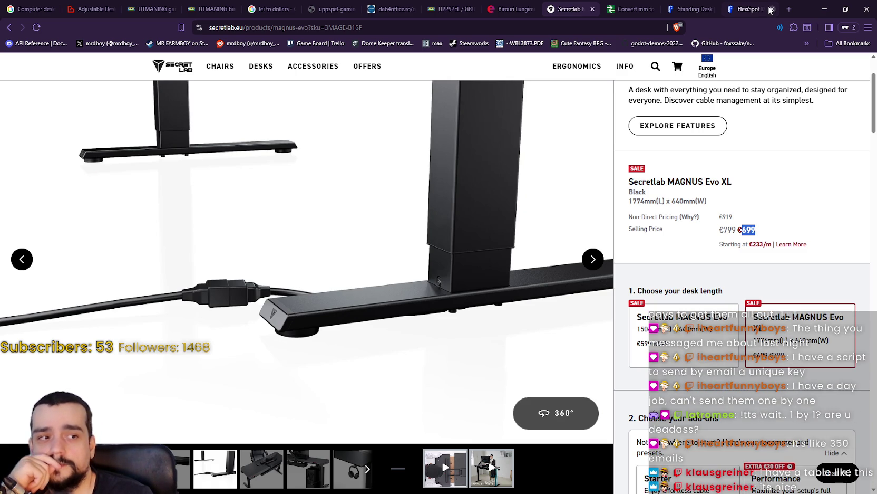
# - View the Secretlab desk-with-PC photo, select 'Secretlab MAGNUS' in the title, and return to UTMANING
pyautogui.scroll(2, 572, 271)
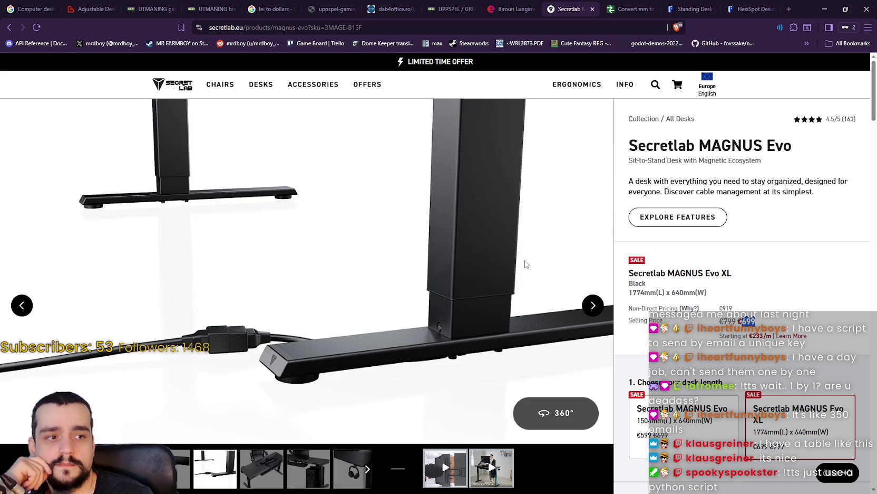
pyautogui.click(593, 305)
pyautogui.click(593, 305)
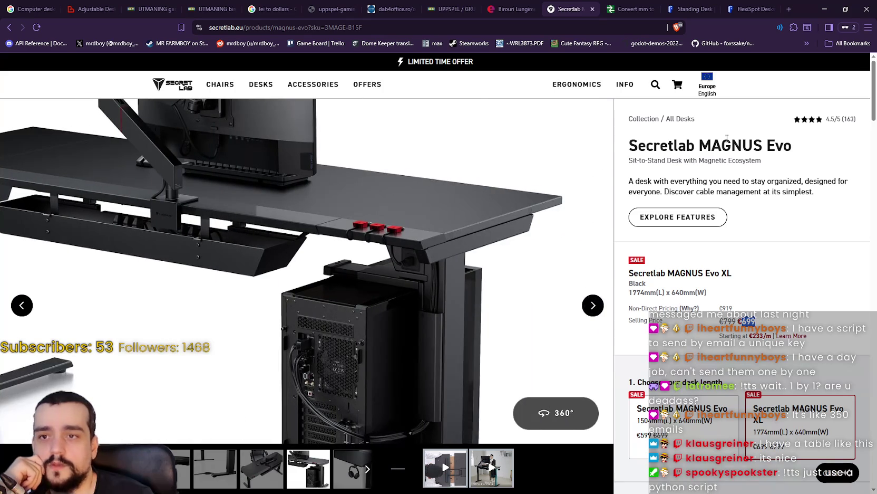
pyautogui.doubleClick(639, 143)
pyautogui.moveTo(639, 142); pyautogui.dragTo(747, 136)
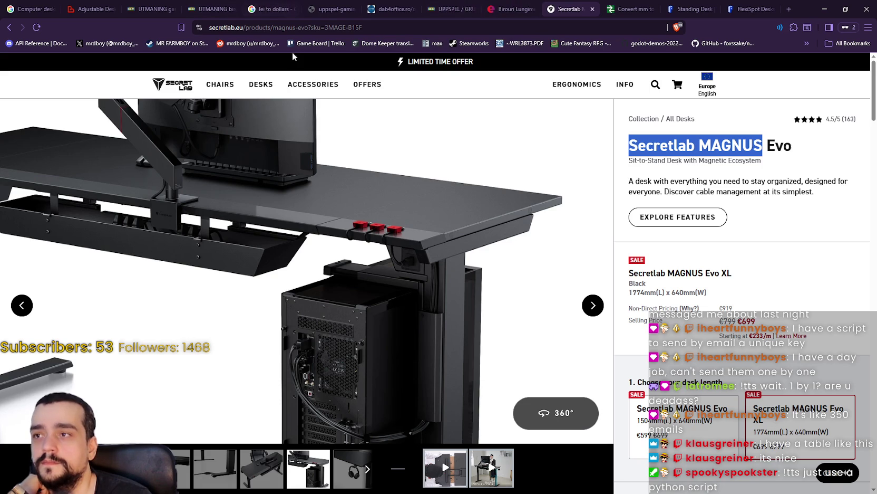
pyautogui.click(221, 6)
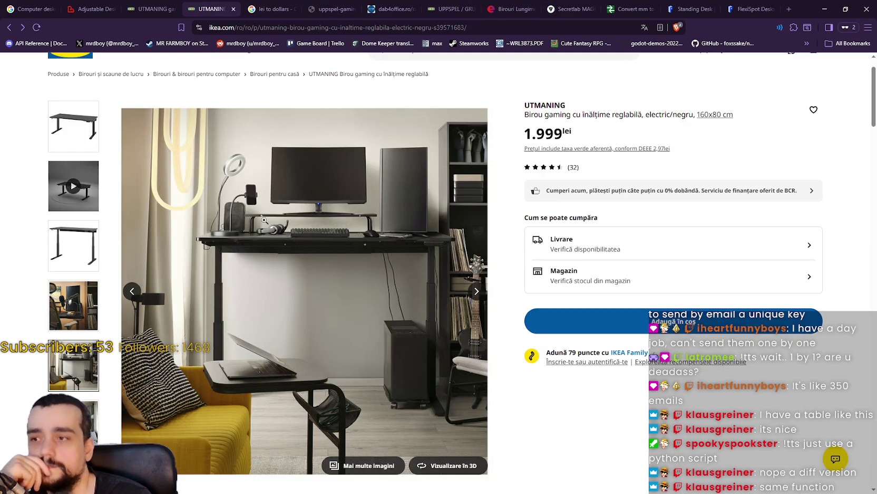
# - Show the plain black desk photo and toggle zoom in and out on it
pyautogui.click(85, 240)
pyautogui.click(179, 253)
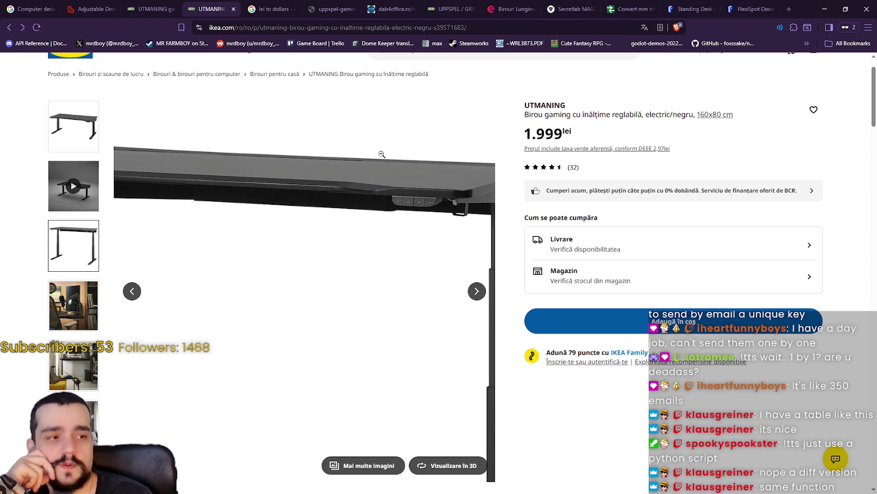
pyautogui.click(227, 164)
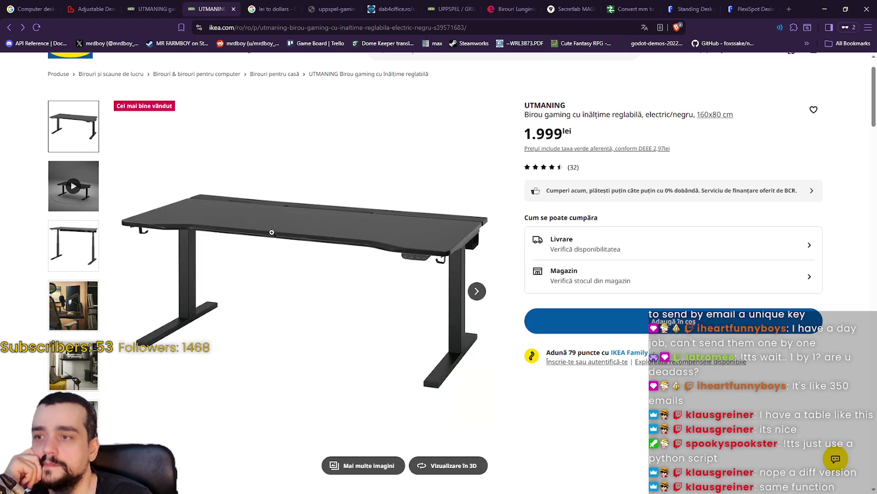
pyautogui.click(280, 232)
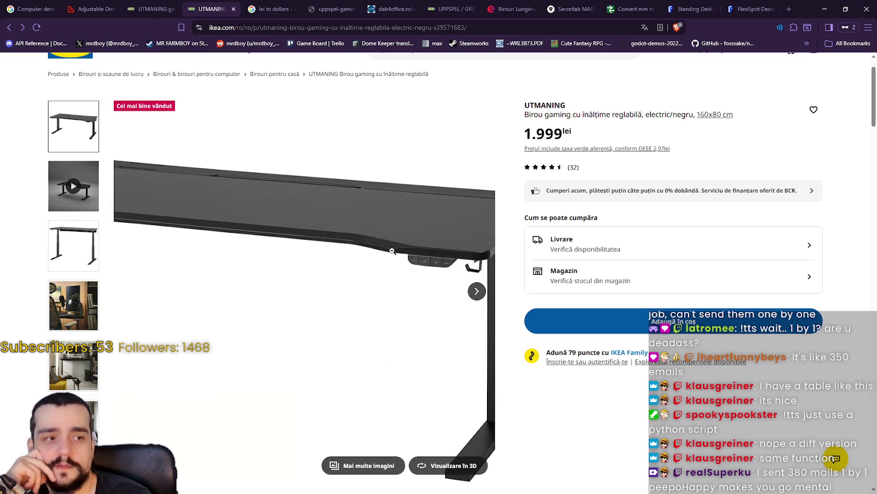
# - Preview the product video, return to the plain desk photo, zoom on its right leg, and open a new private tab
pyautogui.click(73, 186)
pyautogui.click(73, 245)
pyautogui.click(276, 132)
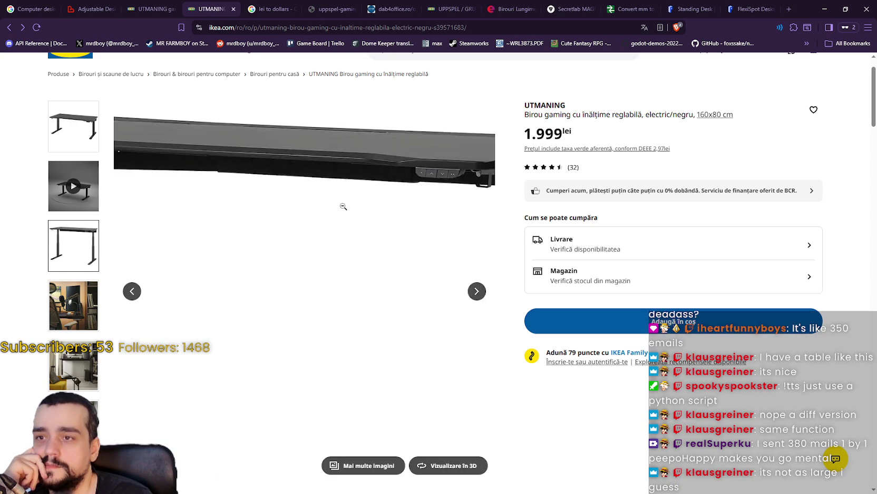
pyautogui.scroll(-2, 271, 243)
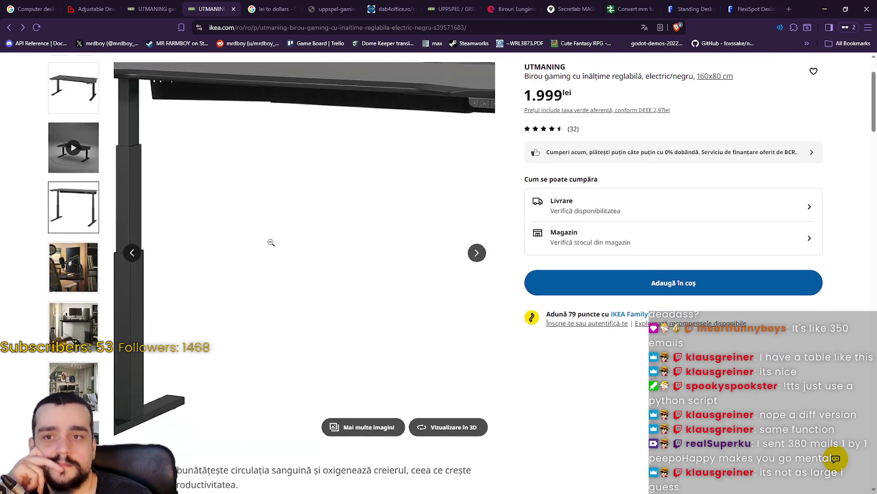
pyautogui.scroll(3, 272, 240)
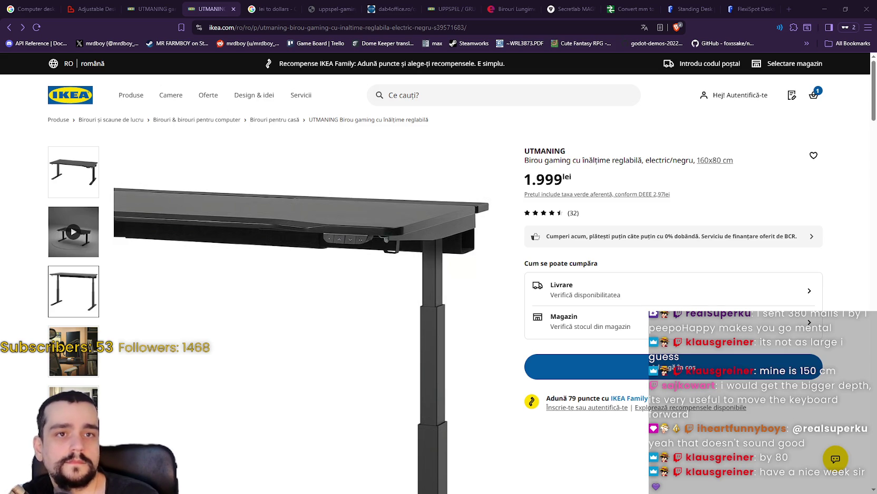
pyautogui.click(790, 9)
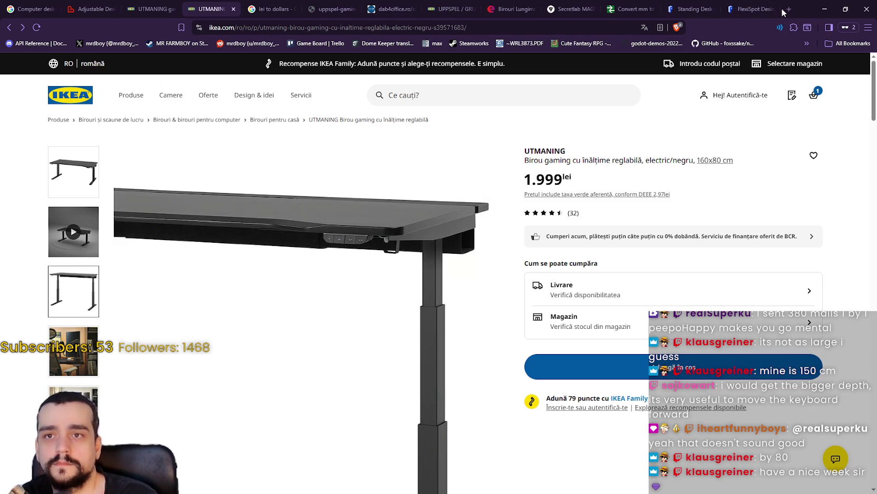
pyautogui.write('https://www.aosom.ro/pentru-birou/birouri-de-gaming-c223.html')
pyautogui.press('Return')
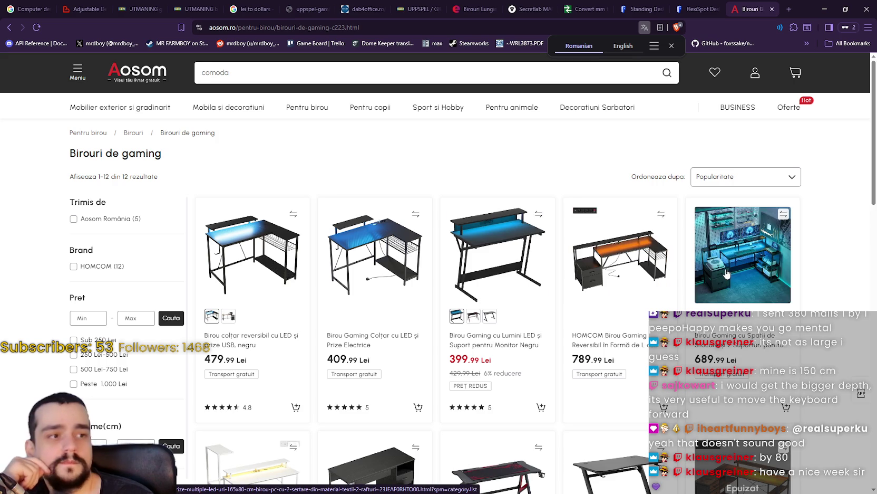
pyautogui.scroll(-2, 522, 238)
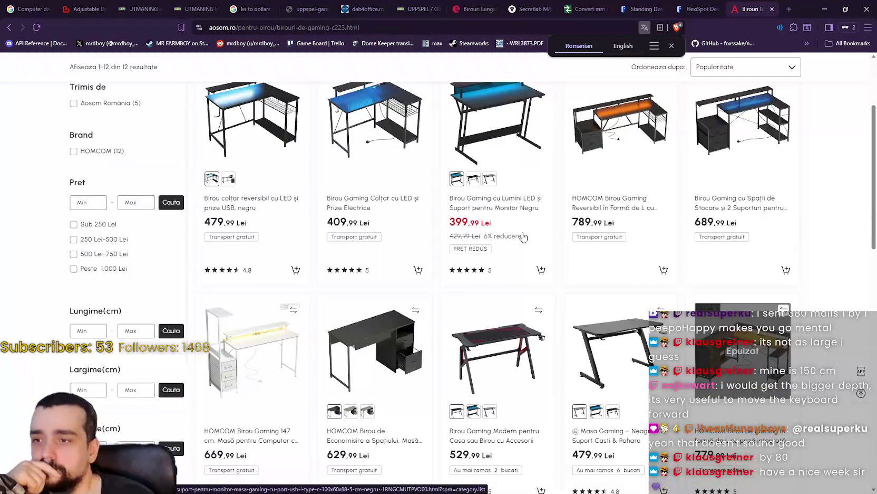
pyautogui.scroll(2, 522, 237)
pyautogui.click(747, 180)
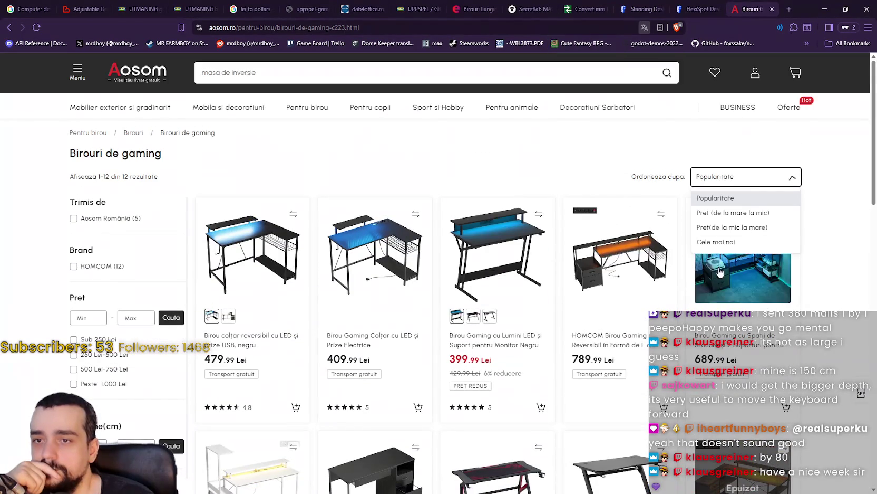
pyautogui.click(735, 213)
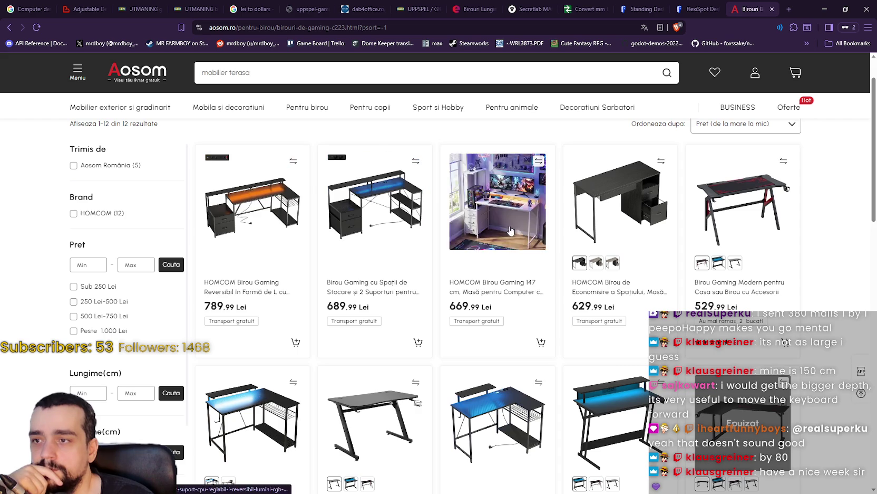
pyautogui.scroll(1, 721, 227)
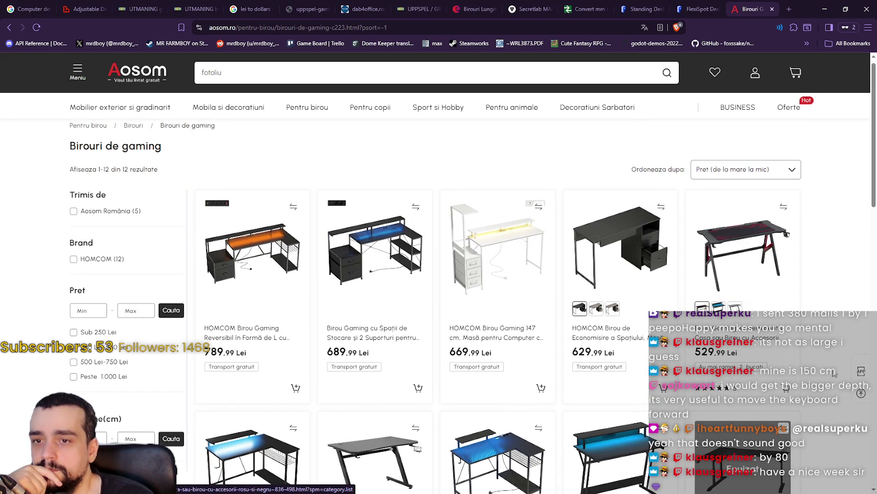
pyautogui.scroll(-5, 833, 375)
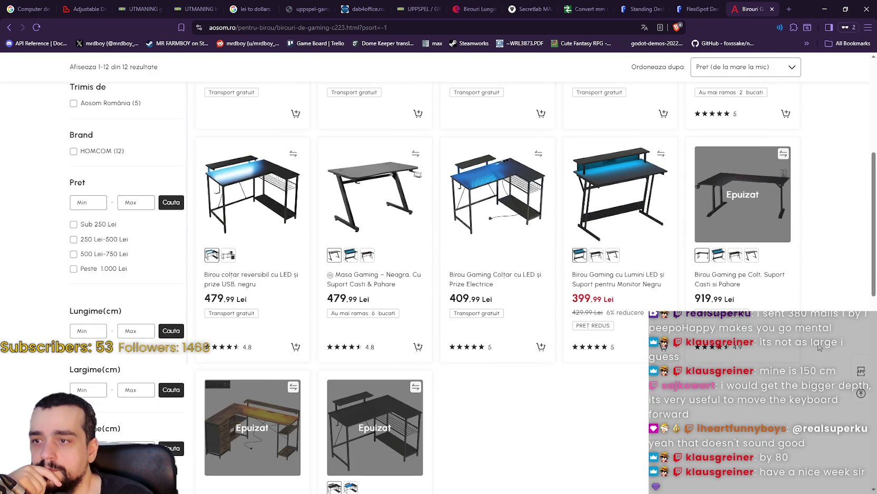
pyautogui.scroll(-3, 820, 347)
pyautogui.scroll(5, 820, 347)
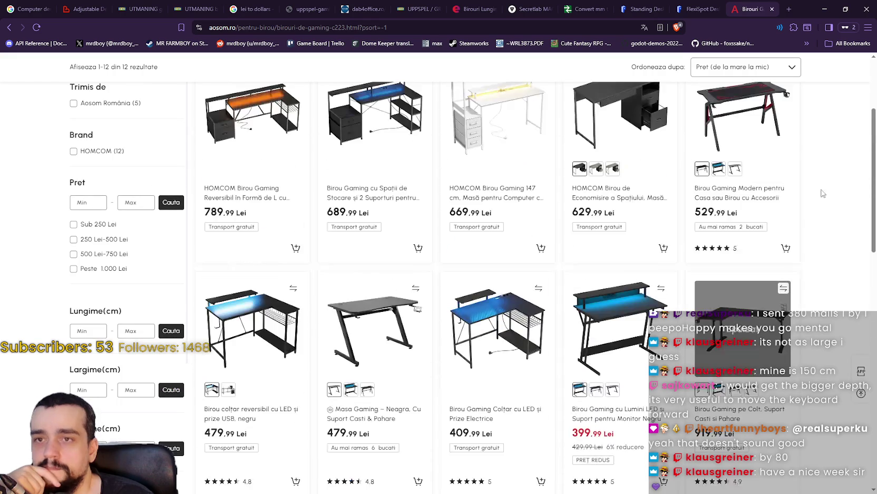
pyautogui.click(772, 9)
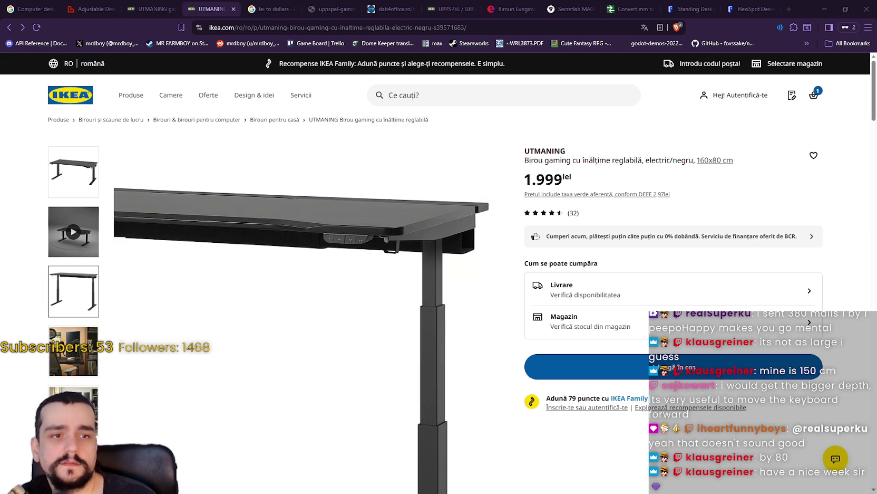
pyautogui.hotkey('ctrl', 't')
# - Paste the eMAG Redragon desk address and load its product page
pyautogui.hotkey('ctrl', 'v')
pyautogui.press('Return')
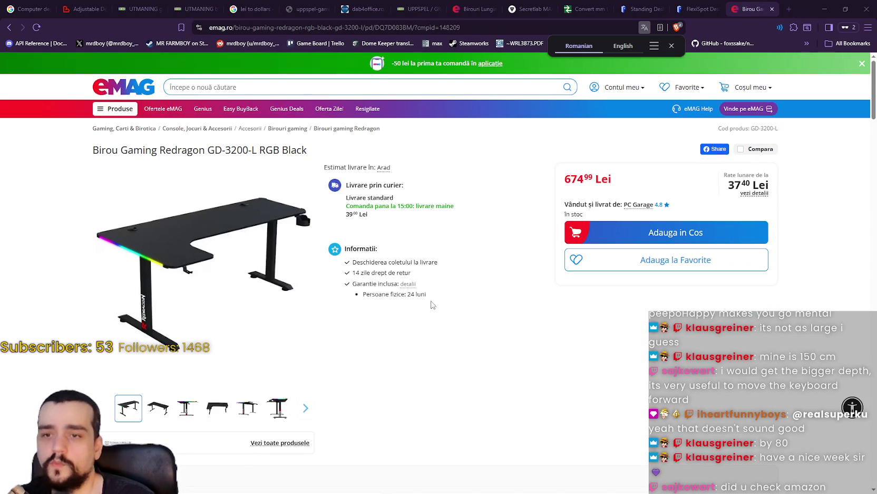
pyautogui.scroll(-1, 166, 338)
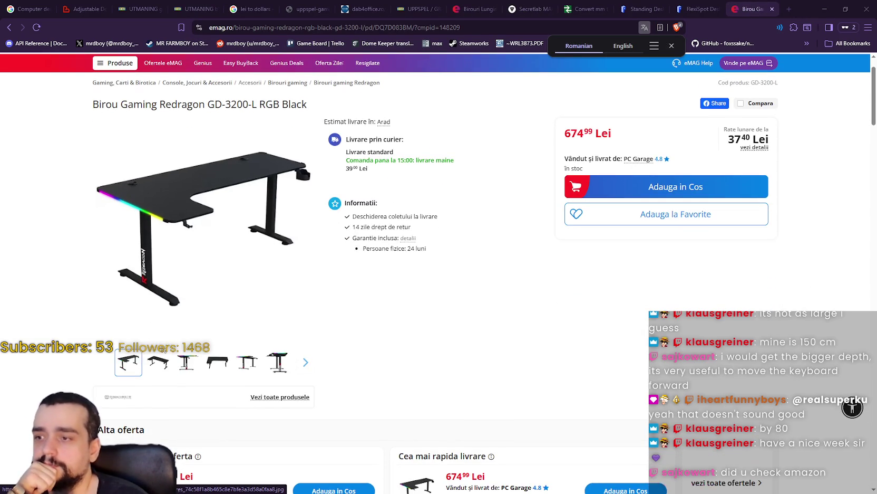
# - Browse the Redragon GD-3200 gallery through to the full setup photo, then close the gallery
pyautogui.click(185, 221)
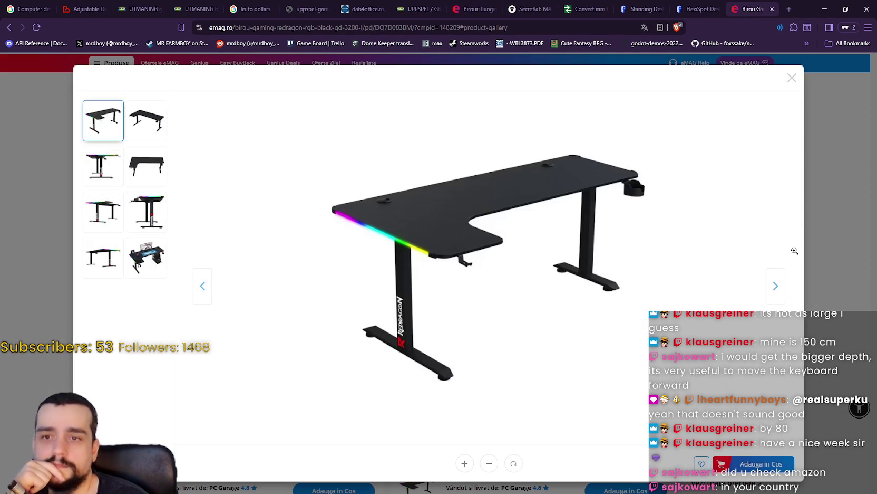
pyautogui.click(795, 250)
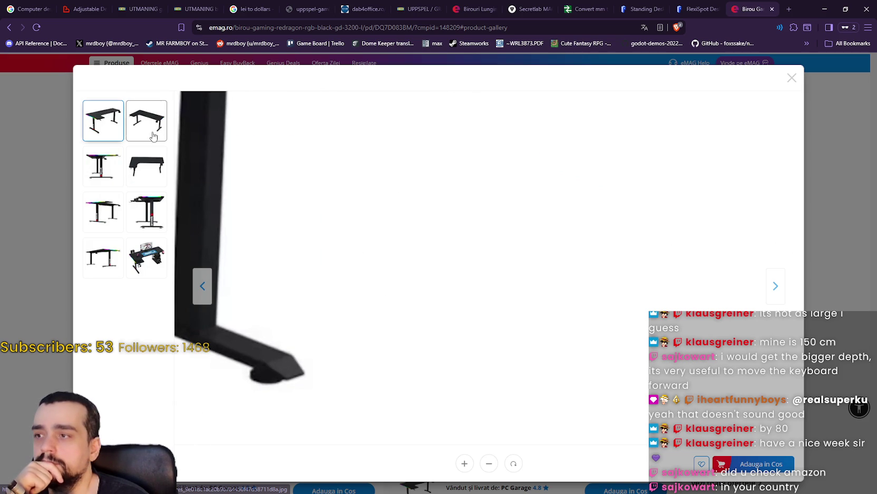
pyautogui.click(154, 136)
pyautogui.click(105, 167)
pyautogui.click(141, 167)
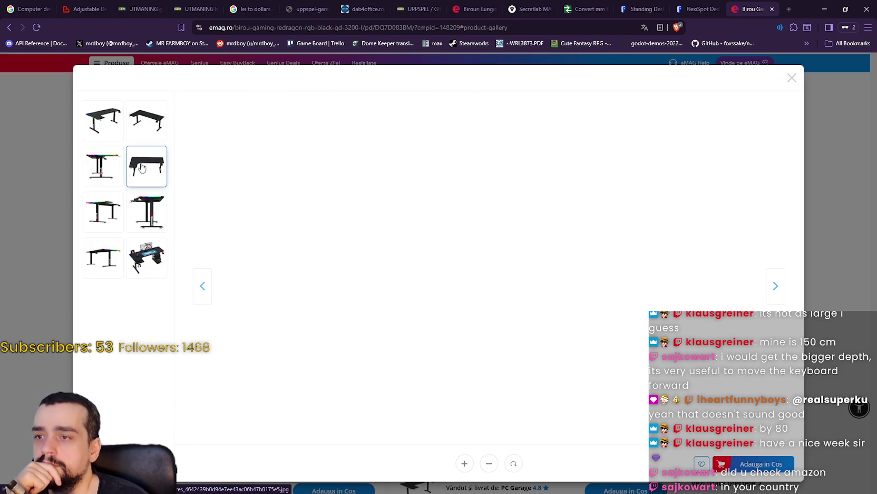
pyautogui.click(141, 220)
pyautogui.click(117, 267)
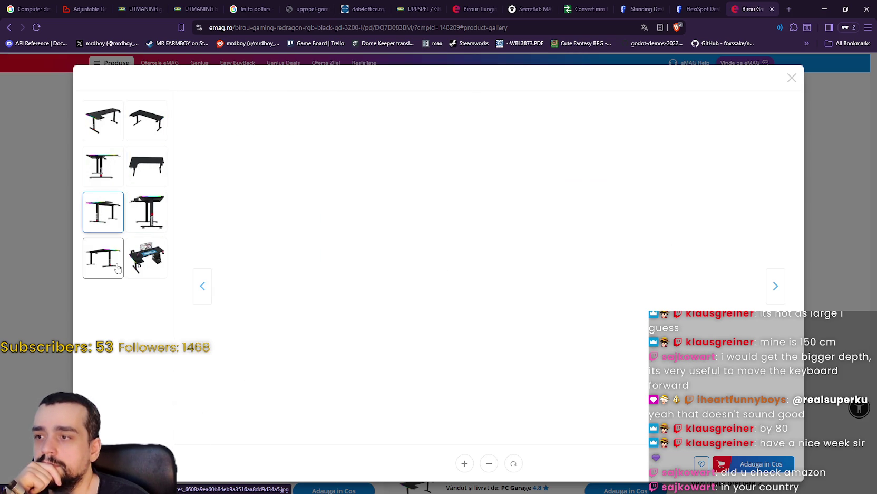
pyautogui.click(143, 257)
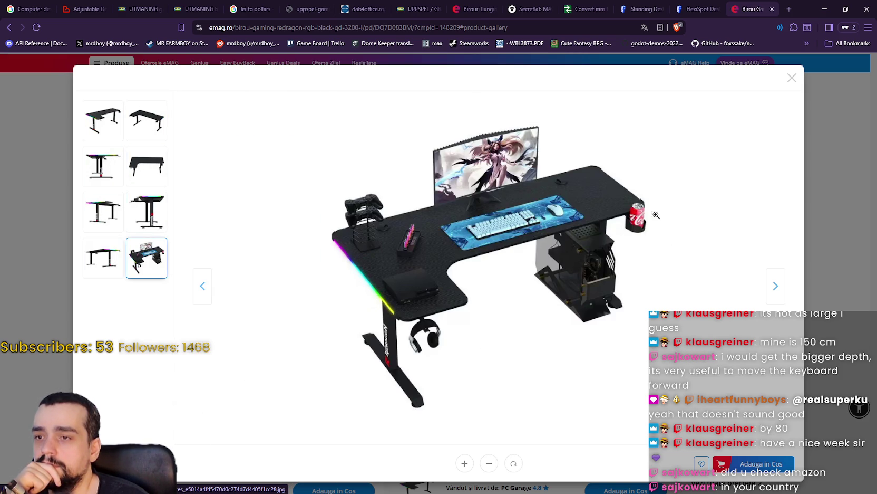
pyautogui.click(814, 206)
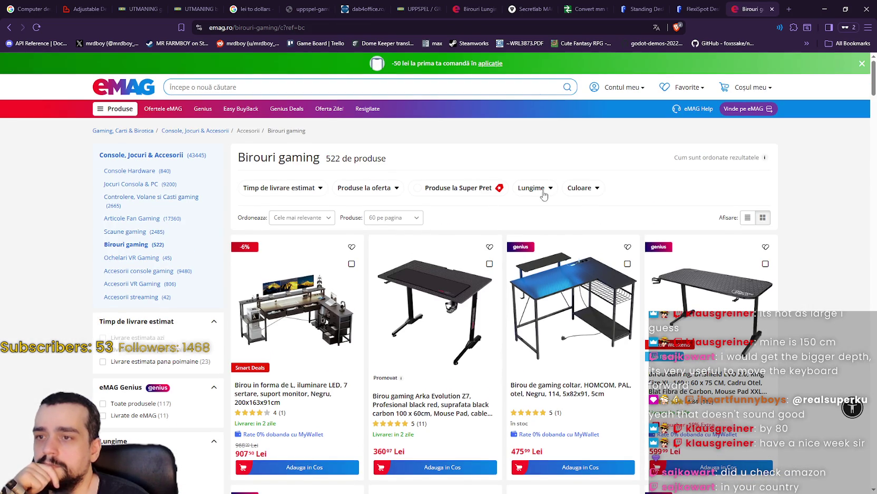
# - Sort gaming desks by Pret descrescator and open the LORGAR DESK ELITE 90 in a new tab
pyautogui.click(323, 219)
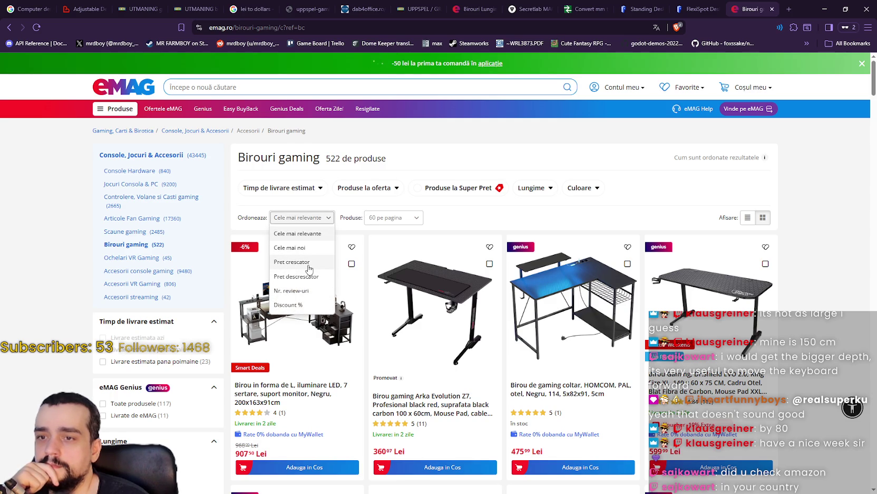
pyautogui.click(287, 276)
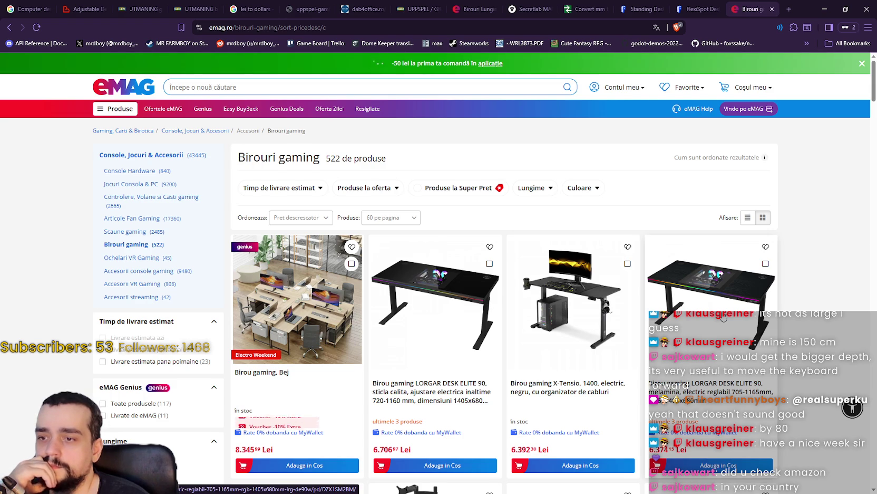
pyautogui.scroll(-3, 461, 211)
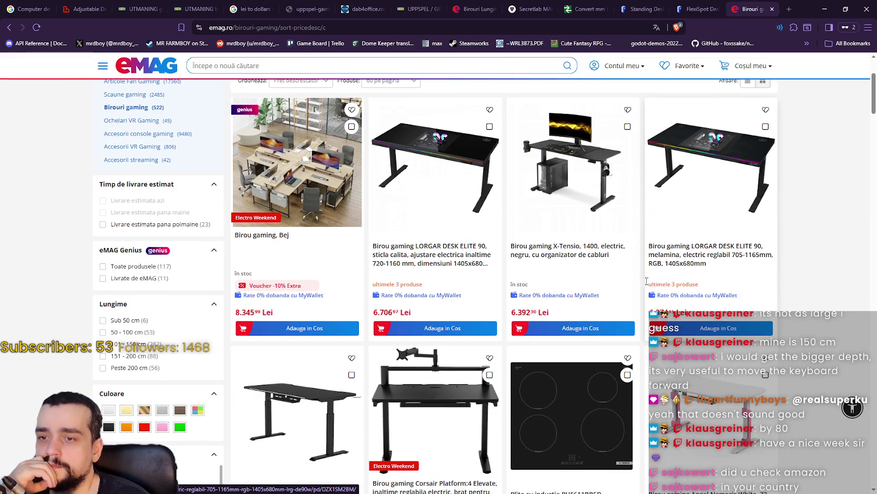
pyautogui.rightClick(436, 255)
pyautogui.press('Escape')
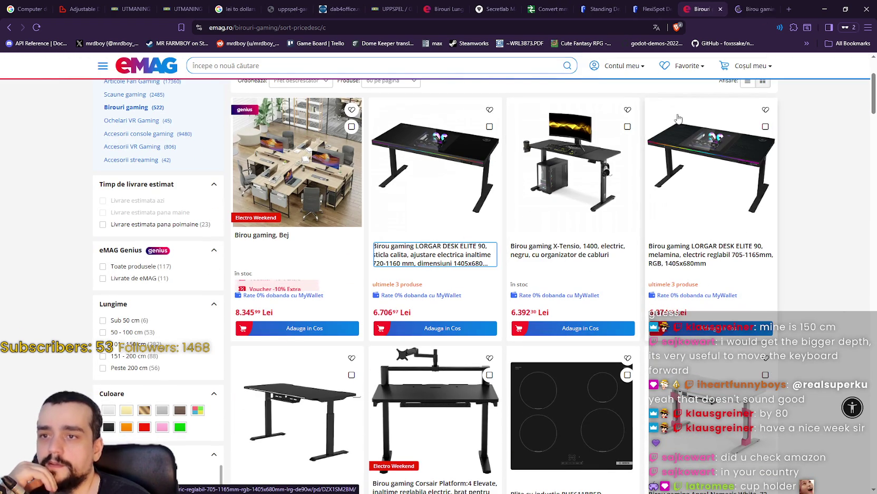
pyautogui.click(756, 6)
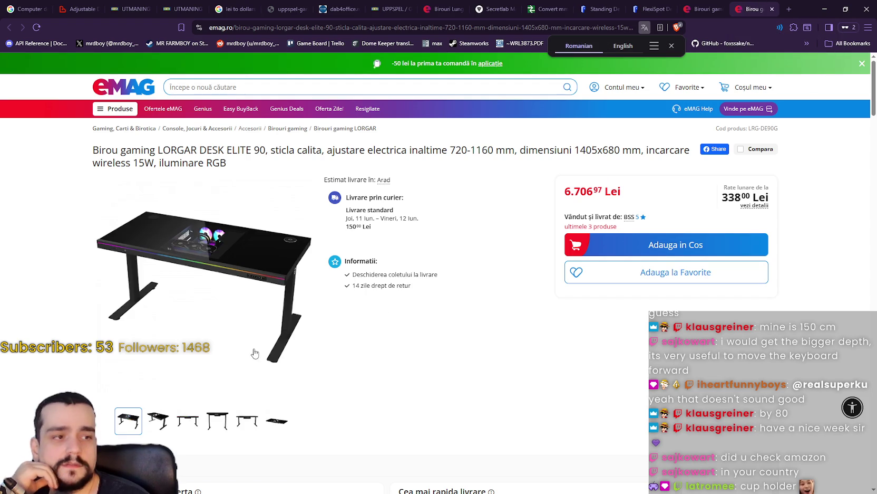
pyautogui.click(146, 290)
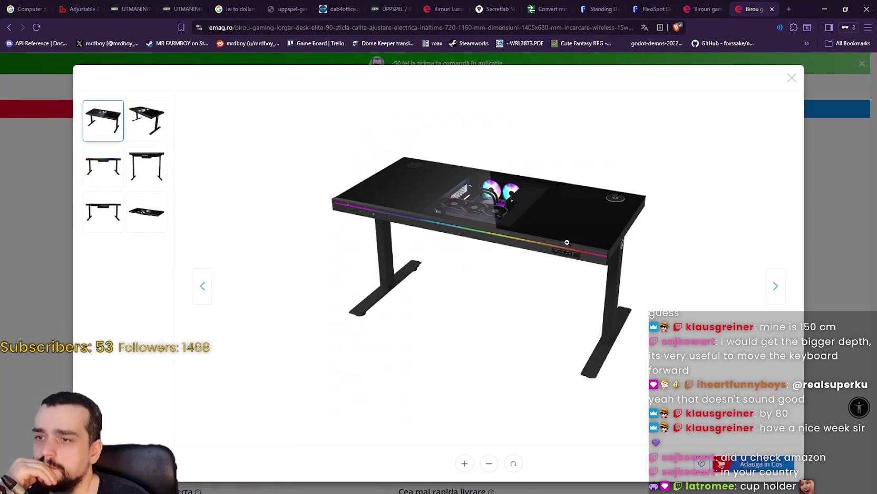
pyautogui.click(148, 123)
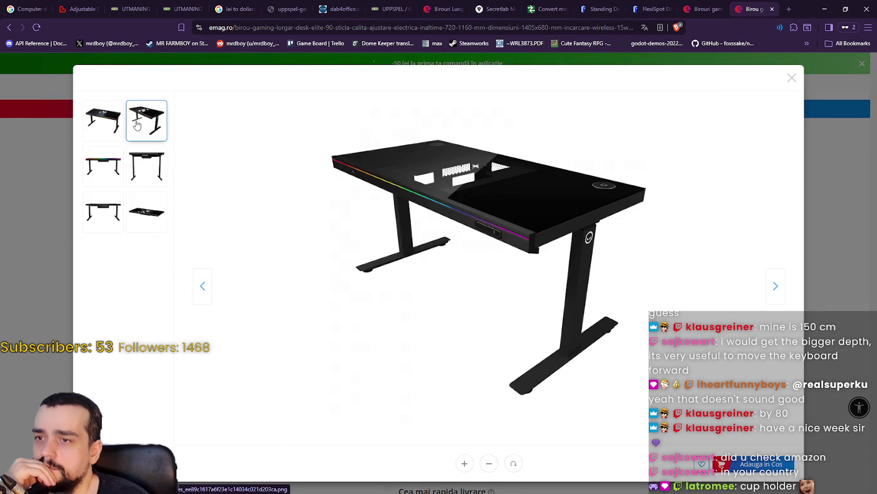
pyautogui.click(103, 120)
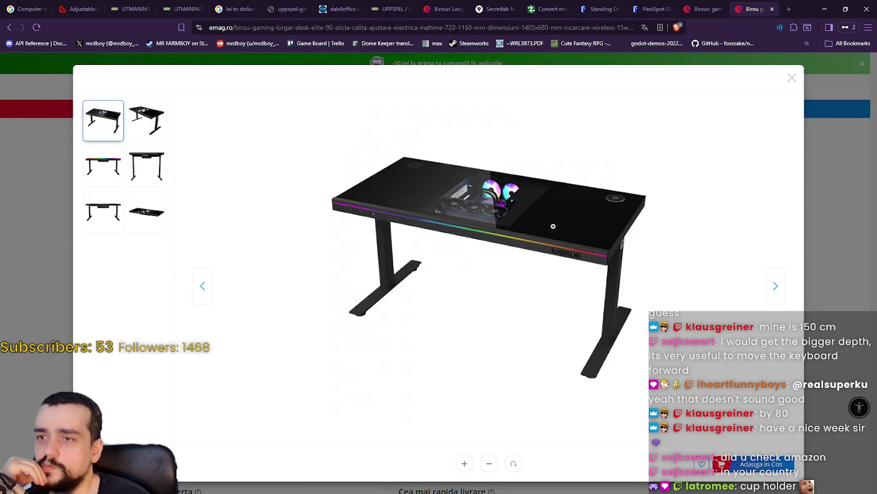
pyautogui.click(134, 125)
pyautogui.click(99, 173)
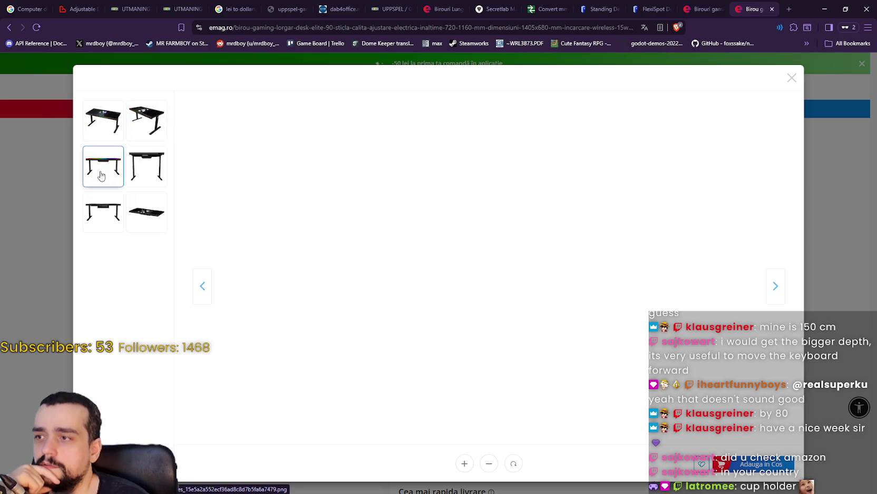
pyautogui.click(145, 168)
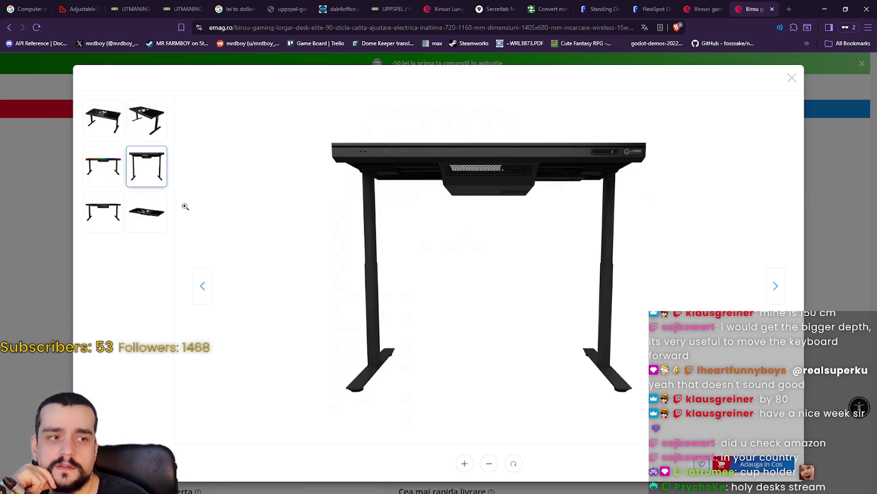
pyautogui.click(104, 210)
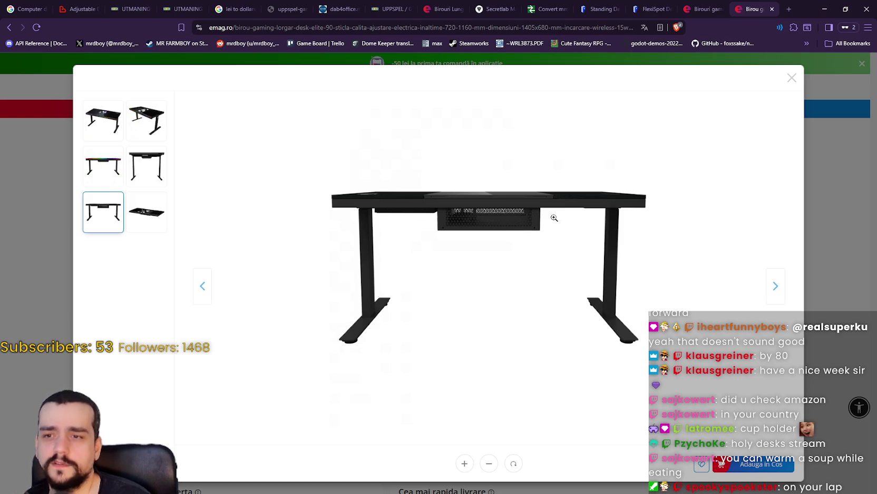
pyautogui.click(776, 287)
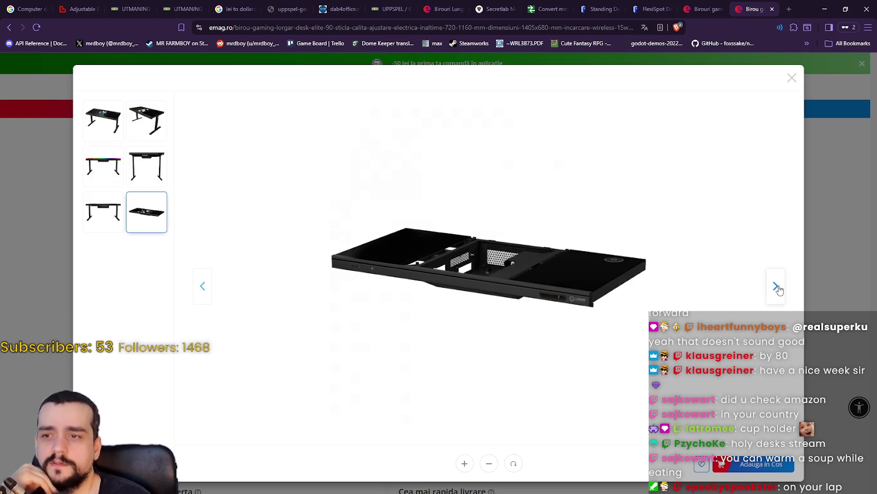
pyautogui.click(776, 287)
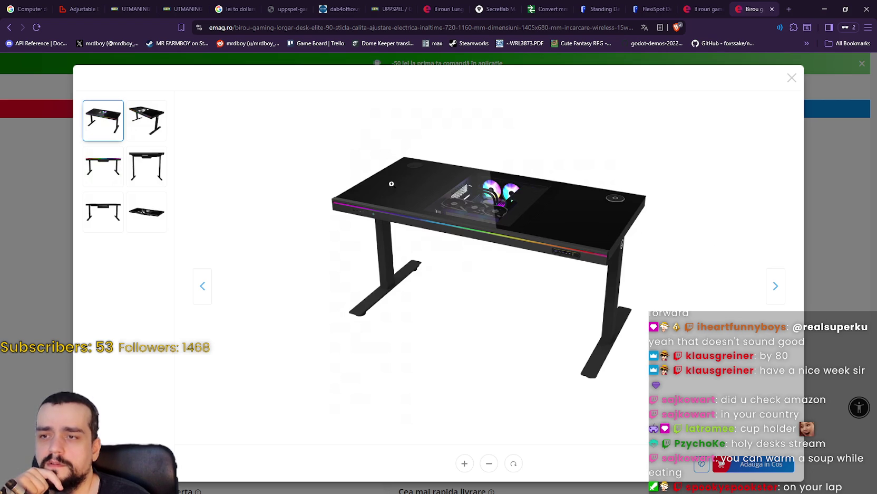
pyautogui.click(147, 120)
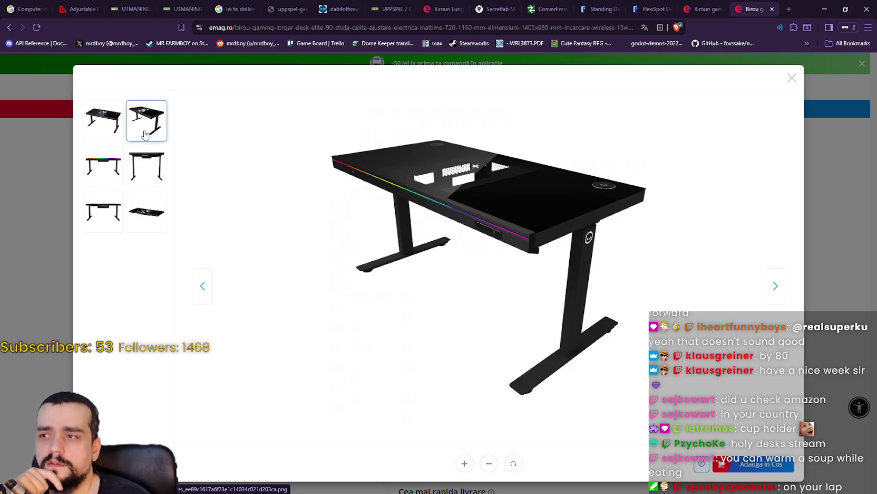
pyautogui.click(155, 167)
pyautogui.click(147, 202)
pyautogui.click(103, 211)
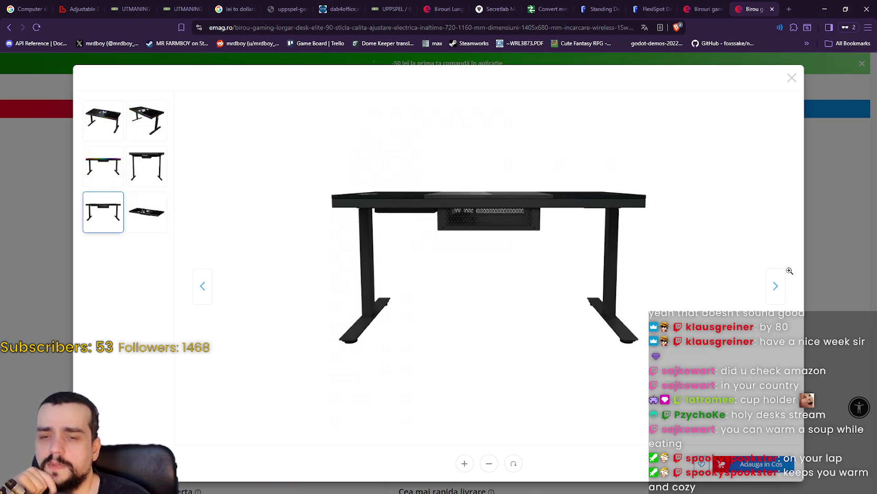
pyautogui.click(778, 289)
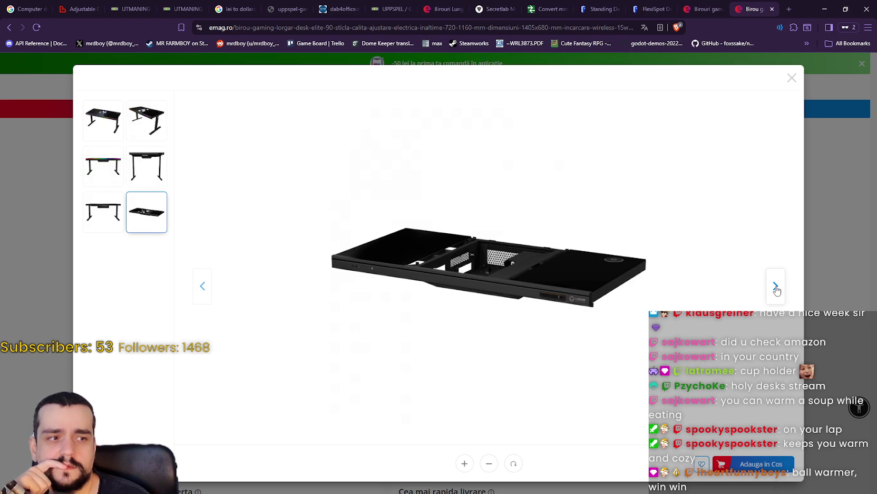
pyautogui.click(839, 194)
pyautogui.scroll(-3, 396, 294)
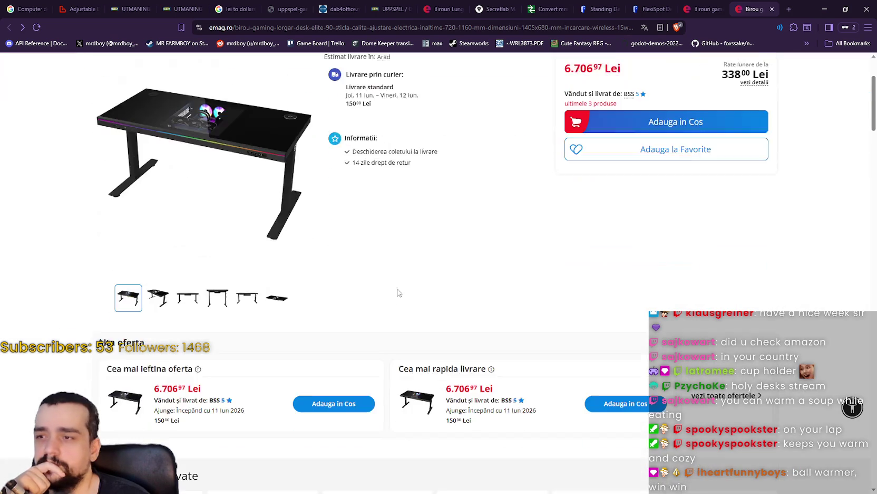
pyautogui.scroll(3, 102, 117)
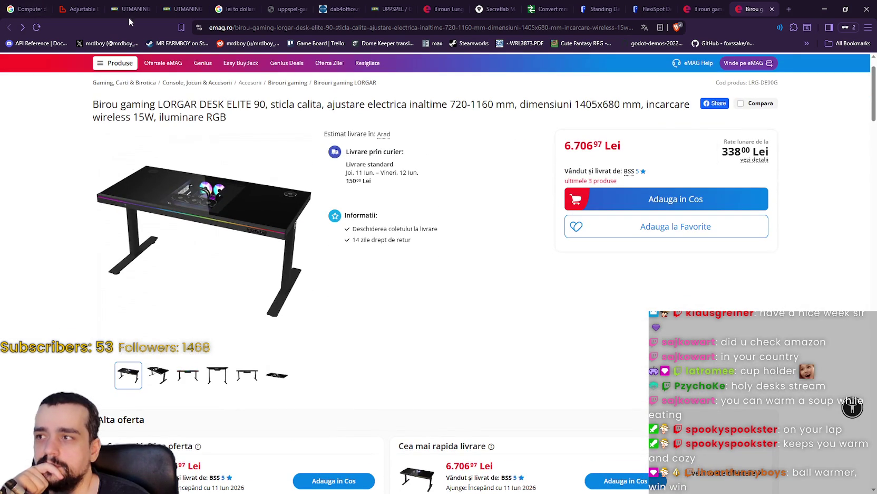
pyautogui.click(704, 9)
pyautogui.scroll(-1, 733, 221)
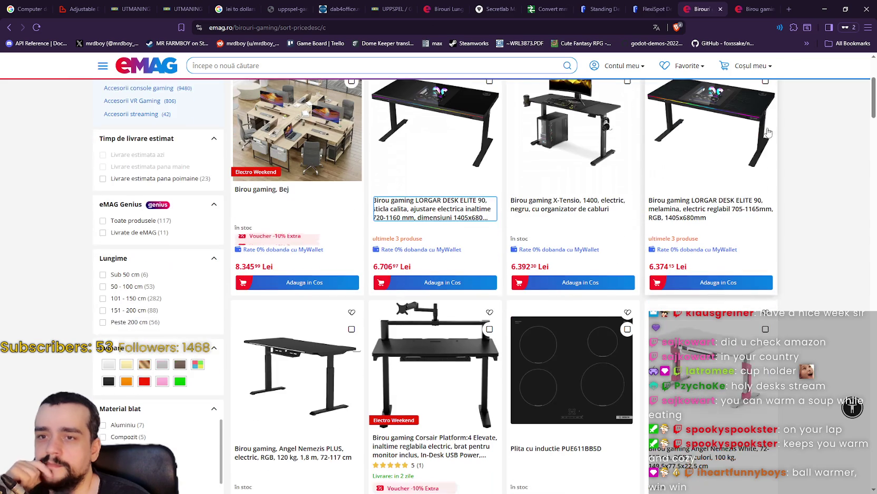
pyautogui.click(771, 9)
pyautogui.scroll(-1, 718, 283)
pyautogui.scroll(-2, 718, 283)
pyautogui.scroll(-3, 282, 324)
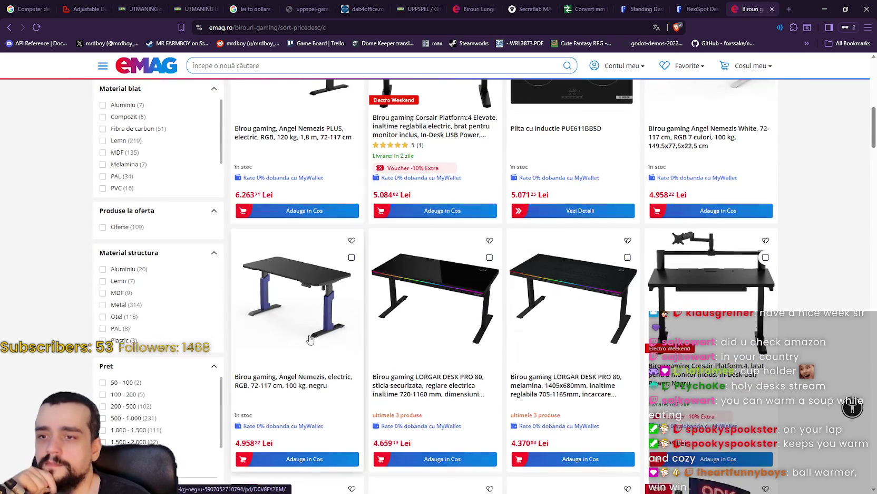
pyautogui.scroll(-10, 459, 377)
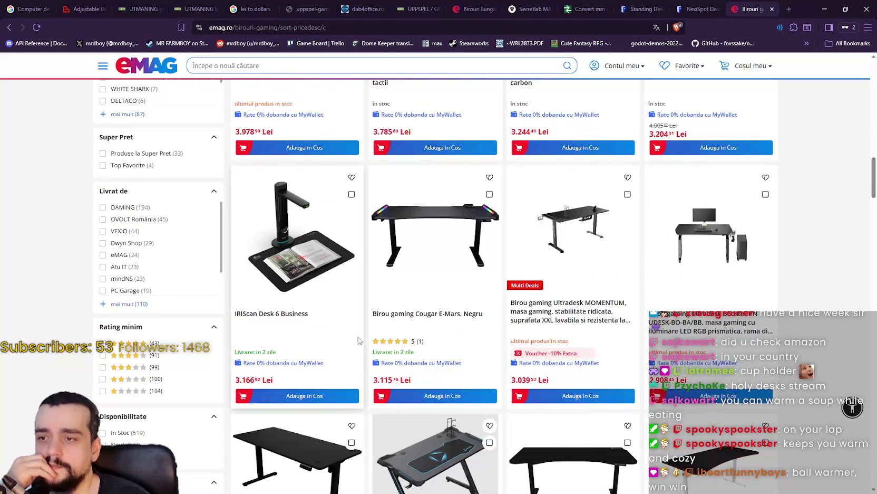
pyautogui.scroll(-2, 309, 335)
pyautogui.scroll(-2, 523, 351)
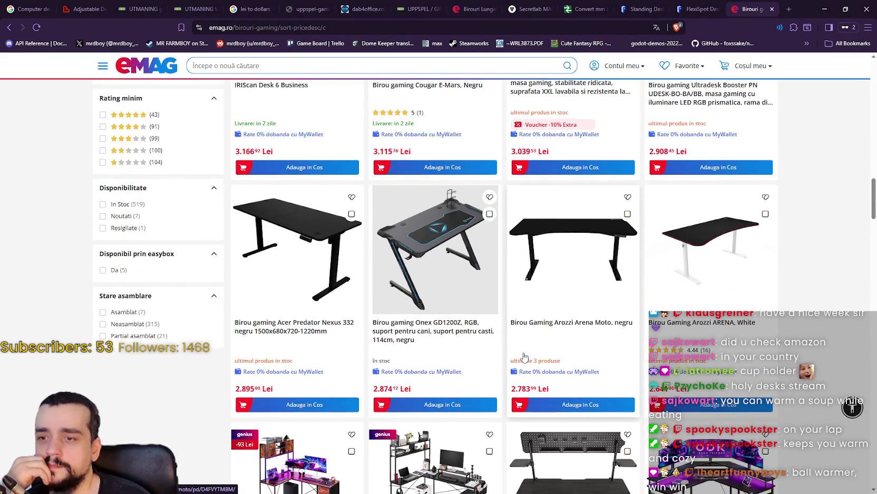
pyautogui.scroll(-2, 522, 351)
pyautogui.scroll(-3, 734, 422)
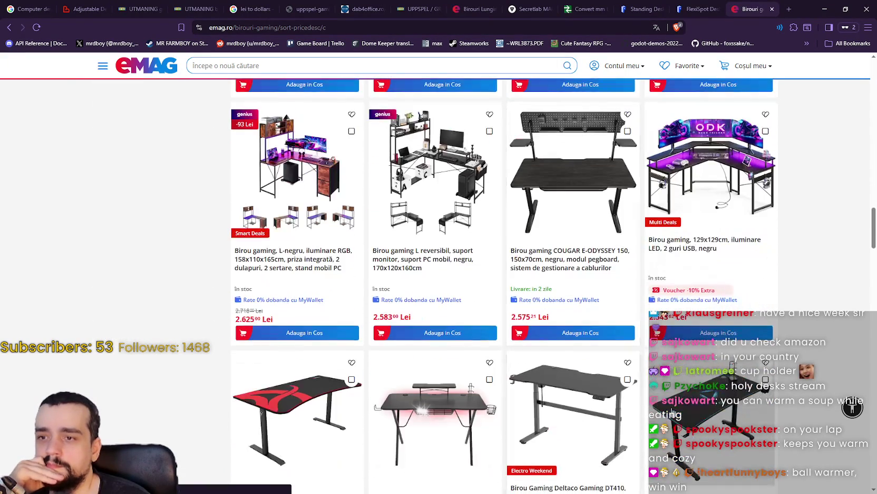
pyautogui.scroll(-5, 734, 422)
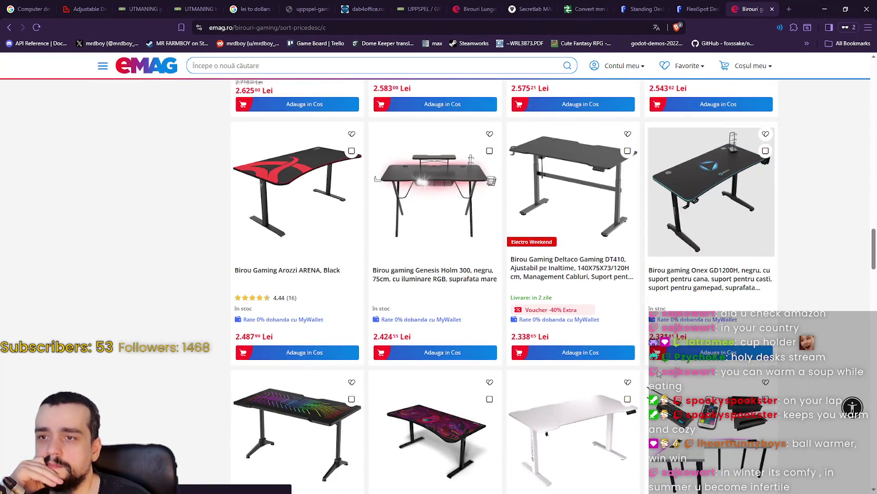
pyautogui.scroll(-5, 657, 374)
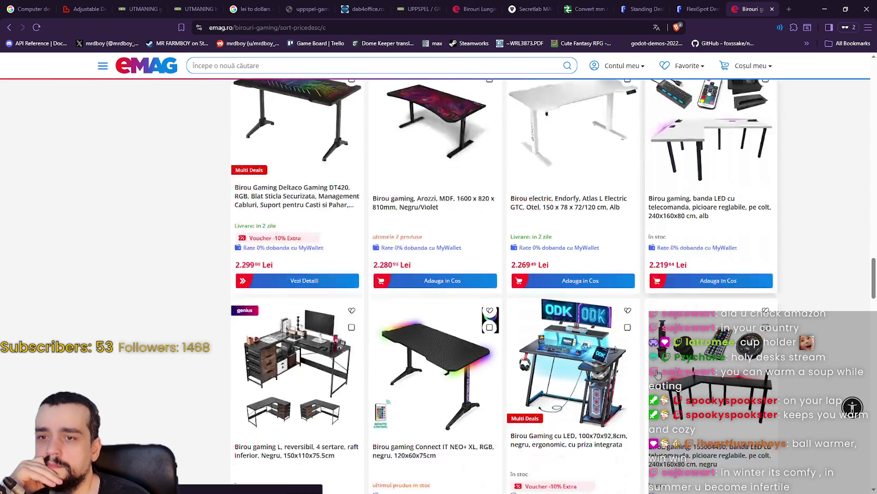
pyautogui.scroll(-8, 401, 304)
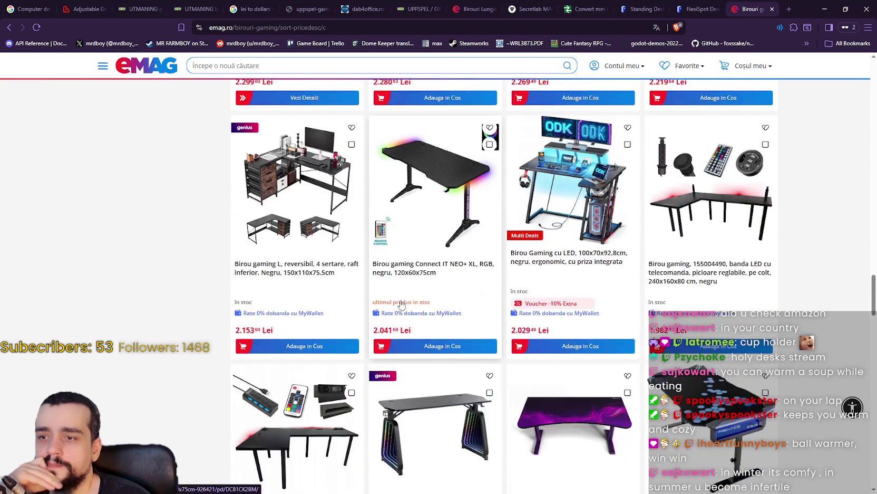
pyautogui.scroll(-5, 400, 304)
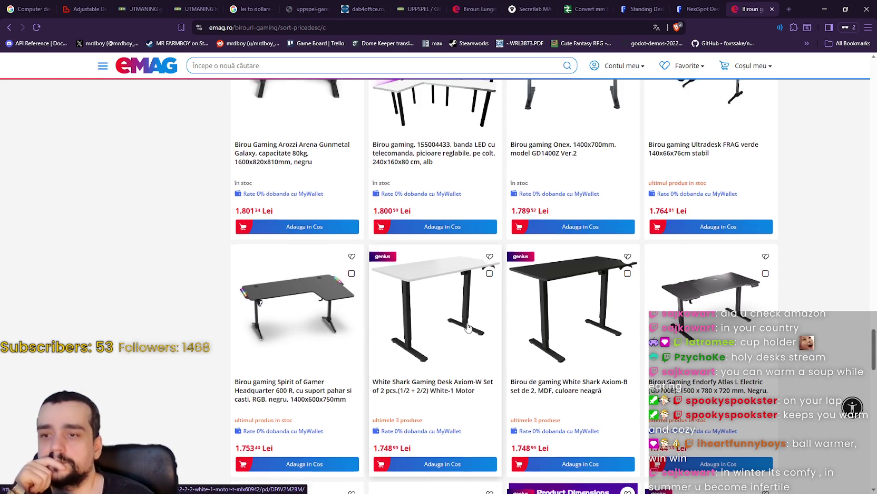
pyautogui.scroll(3, 466, 328)
pyautogui.scroll(-8, 467, 328)
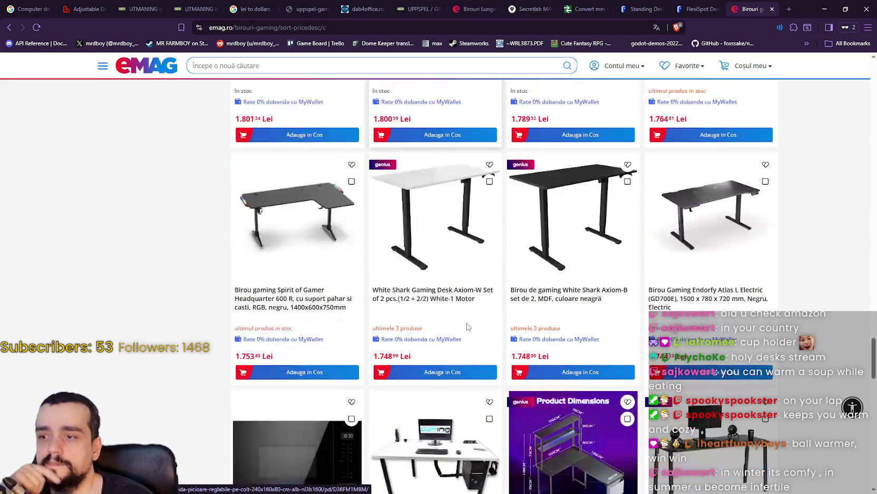
pyautogui.scroll(-4, 467, 328)
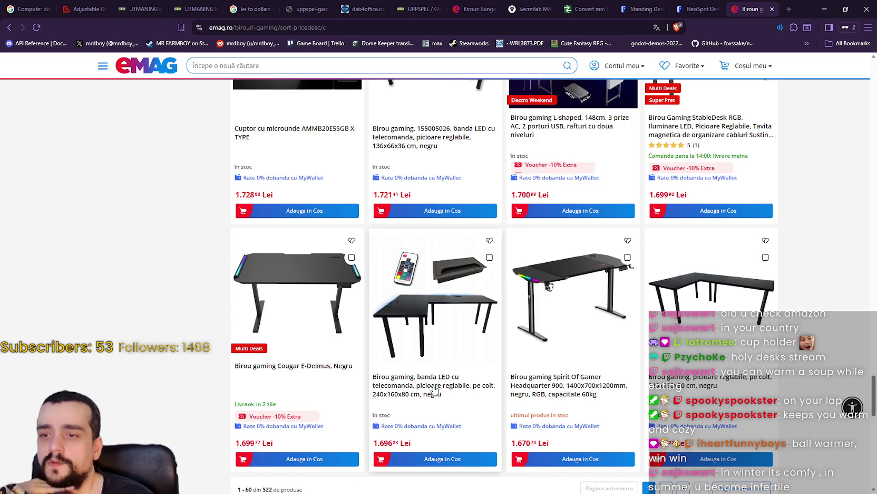
pyautogui.scroll(-1, 426, 233)
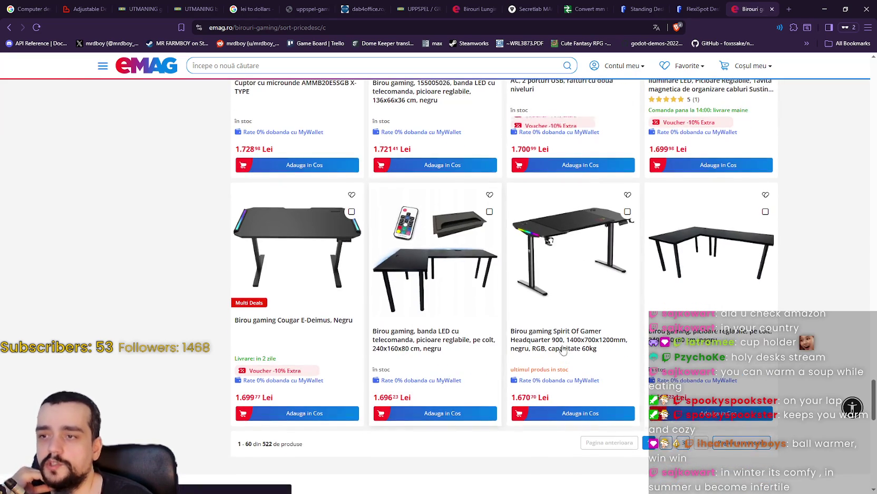
# - Scroll the price-sorted listing, peek at UTMANING, then bring up link options for the Deltaco Gaming DT420 desk
pyautogui.scroll(1, 412, 340)
pyautogui.scroll(-3, 501, 345)
pyautogui.scroll(10, 500, 343)
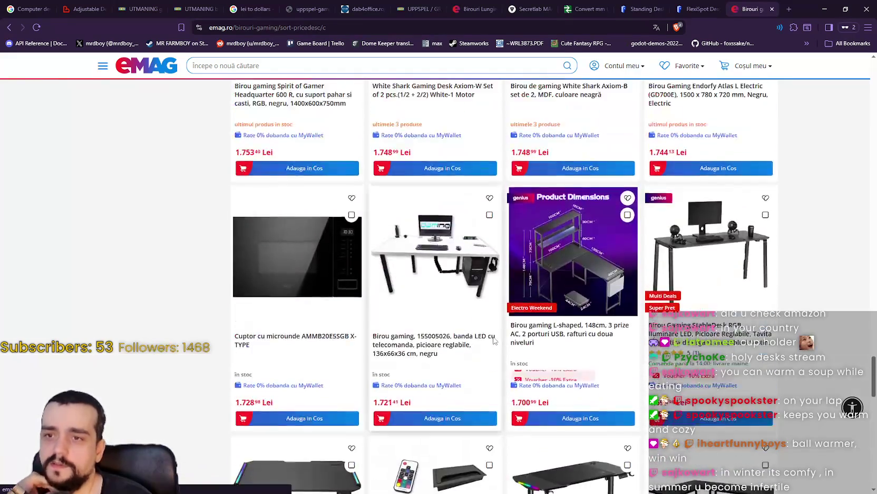
pyautogui.scroll(1, 496, 340)
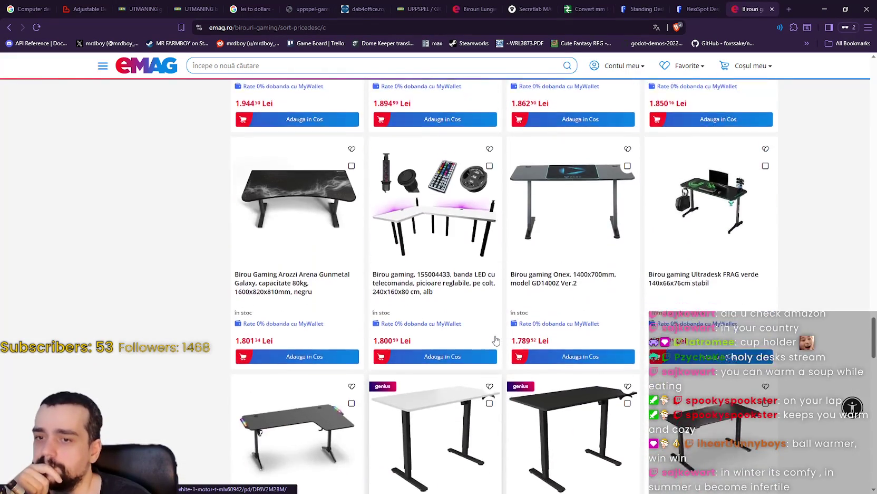
pyautogui.scroll(-3, 495, 340)
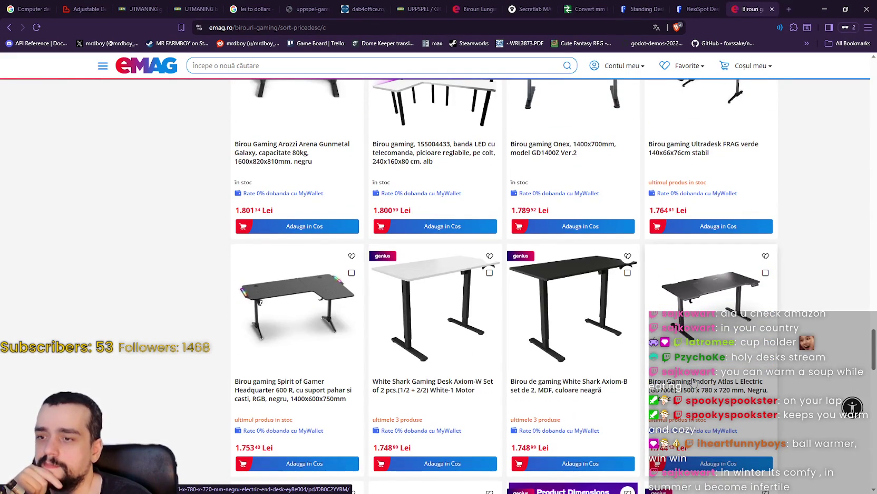
pyautogui.scroll(8, 694, 382)
pyautogui.scroll(2, 692, 378)
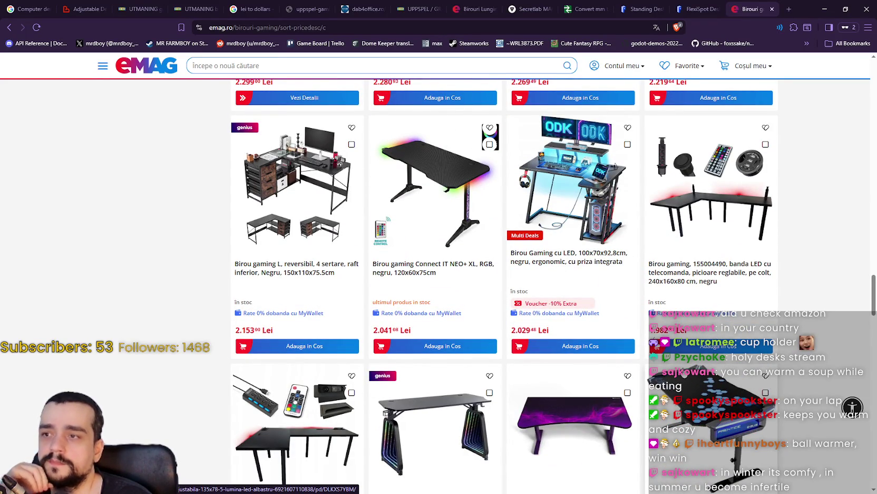
pyautogui.scroll(2, 684, 372)
pyautogui.scroll(3, 684, 372)
pyautogui.scroll(-3, 684, 372)
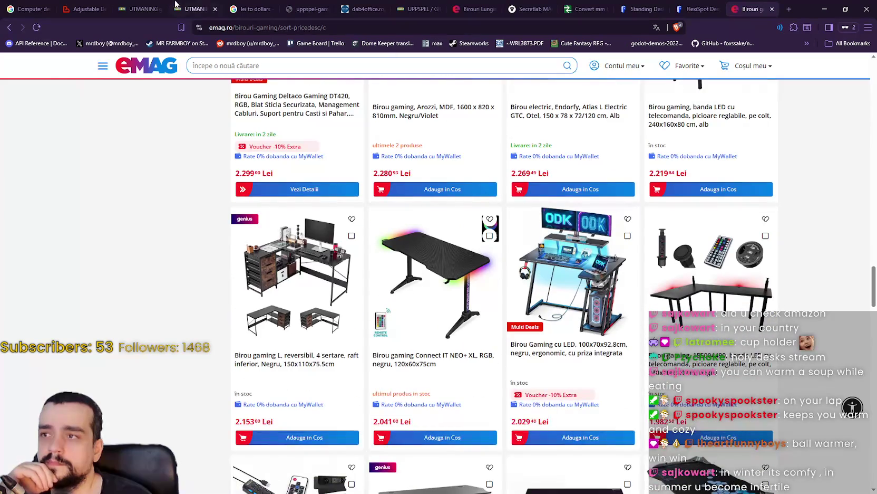
pyautogui.click(134, 5)
pyautogui.click(754, 14)
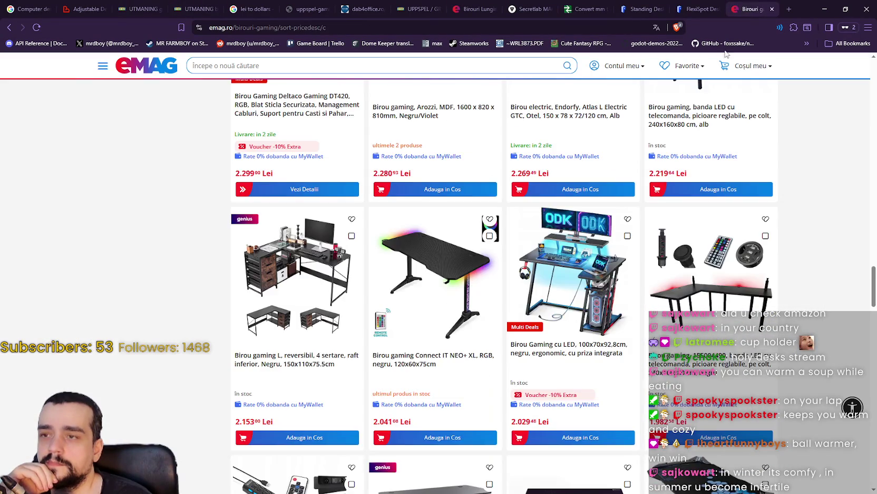
pyautogui.scroll(4, 679, 383)
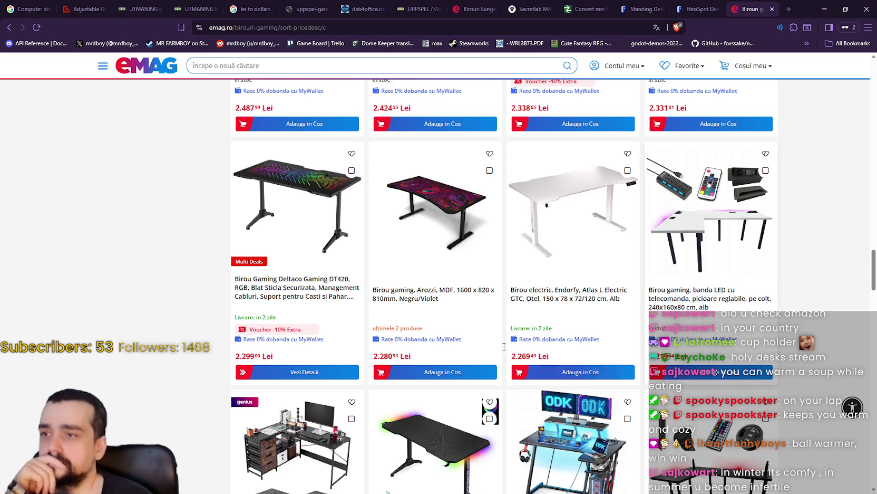
pyautogui.rightClick(320, 291)
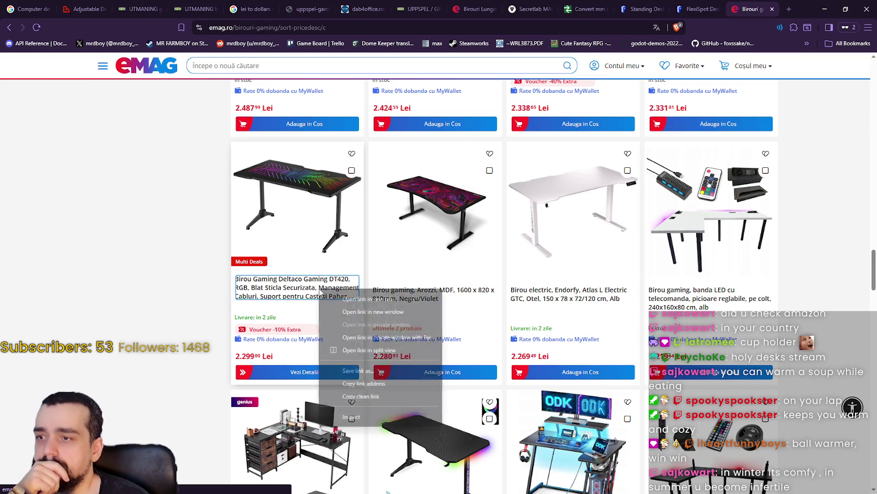
pyautogui.click(344, 299)
pyautogui.click(738, 16)
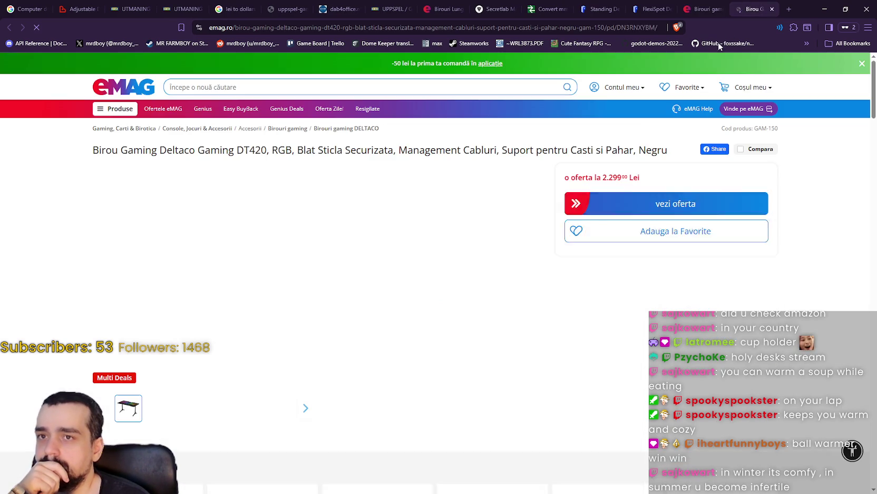
pyautogui.click(237, 253)
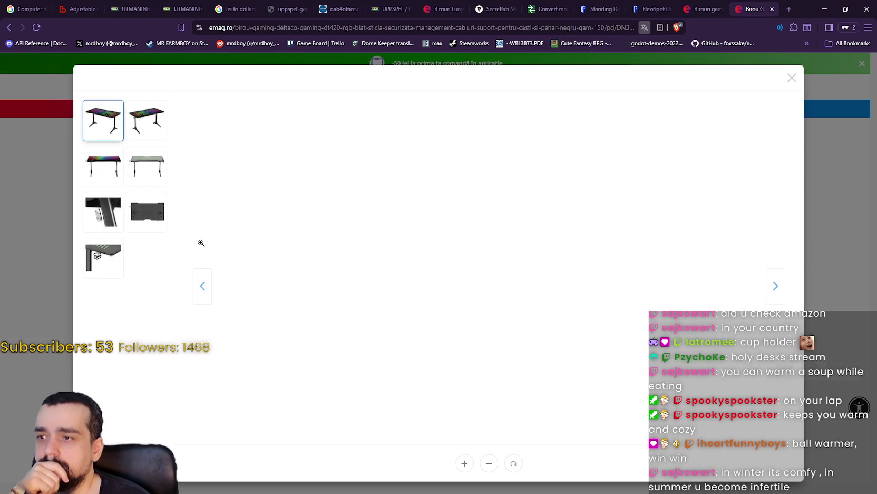
pyautogui.click(154, 120)
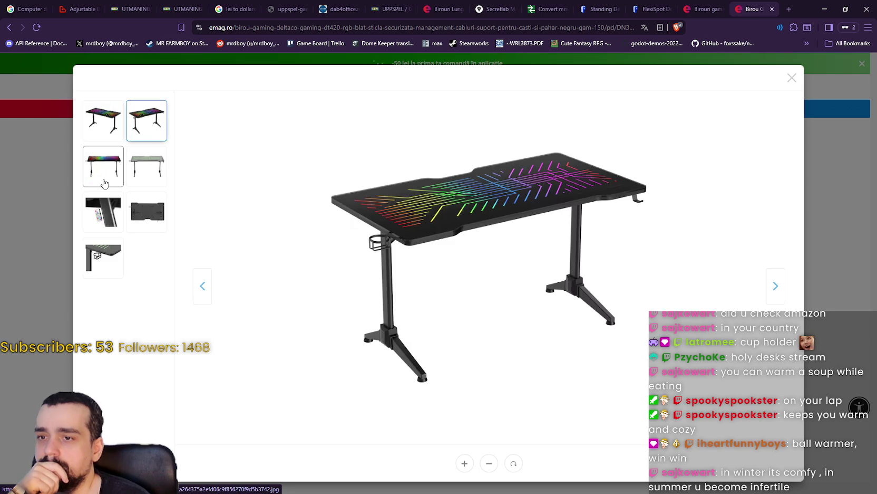
pyautogui.click(107, 179)
pyautogui.click(103, 214)
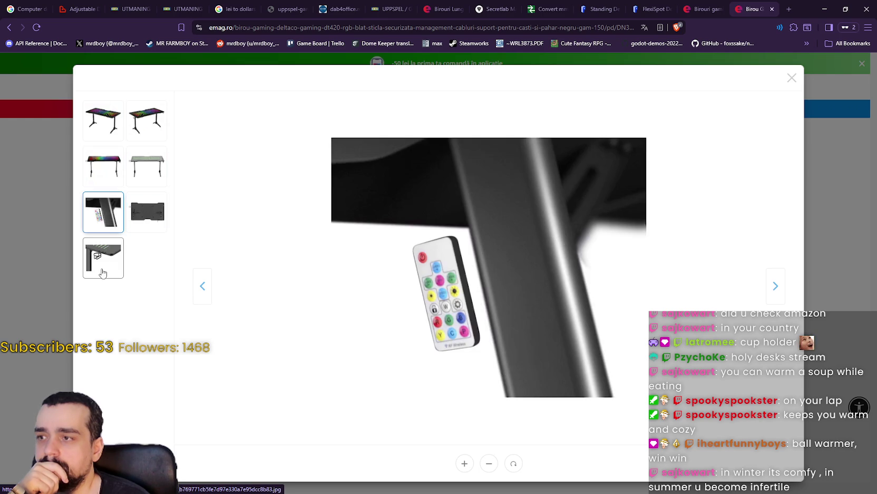
pyautogui.click(101, 268)
pyautogui.click(834, 159)
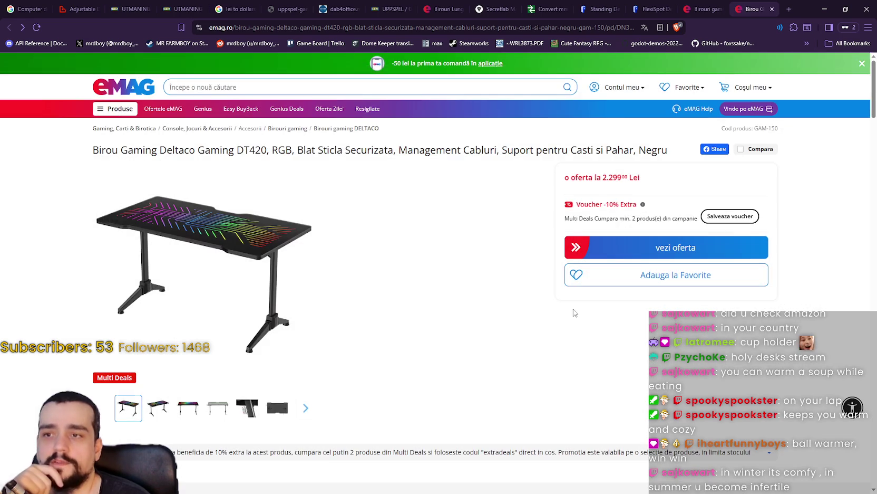
pyautogui.click(772, 9)
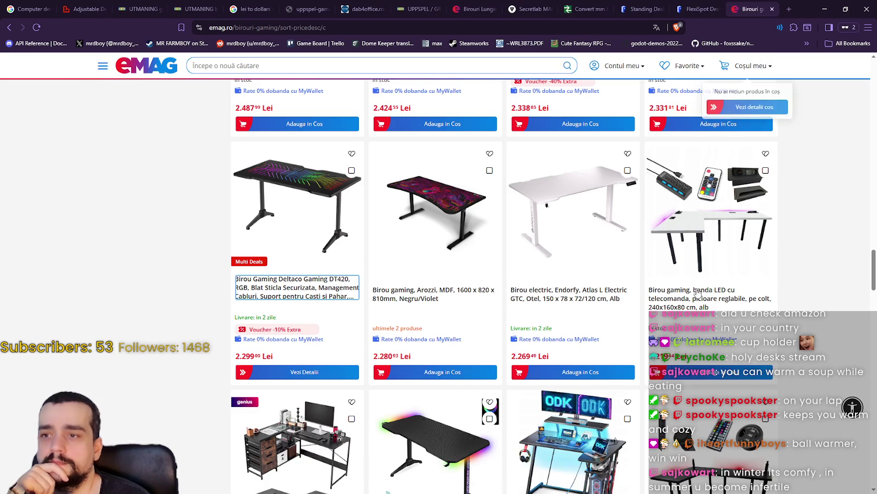
pyautogui.scroll(3, 776, 316)
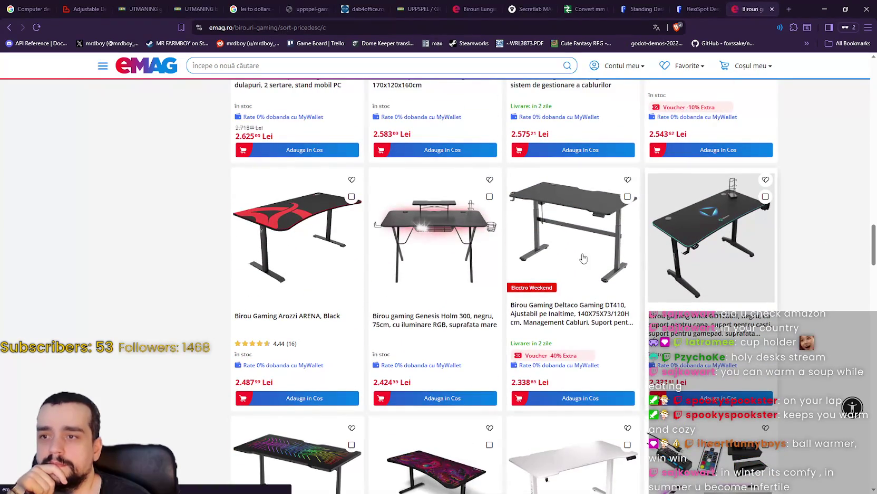
pyautogui.scroll(2, 552, 283)
pyautogui.scroll(5, 553, 283)
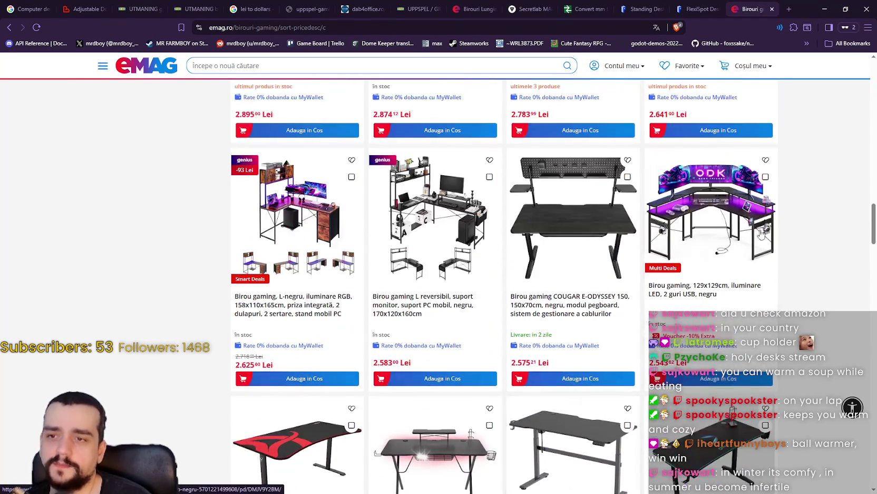
# - Close the FlexiSpot homepage and FlexiSpot standing desks tabs
pyautogui.scroll(-2, 603, 315)
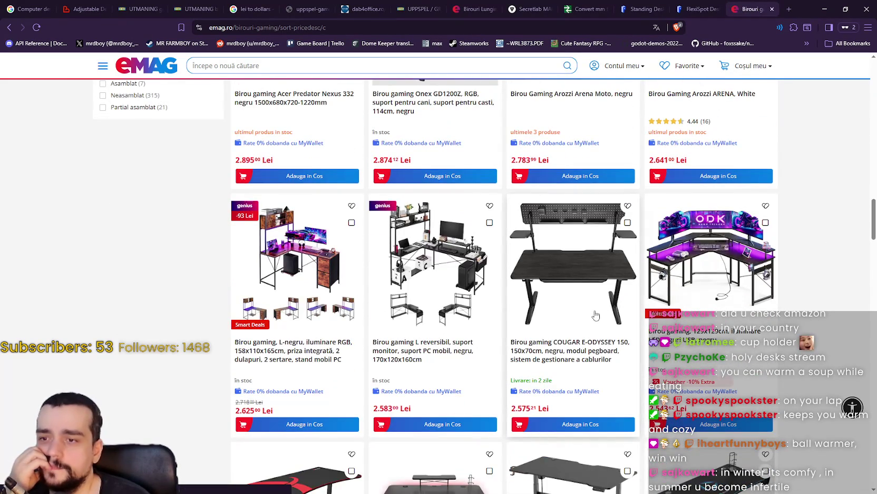
pyautogui.scroll(3, 596, 314)
pyautogui.scroll(2, 592, 309)
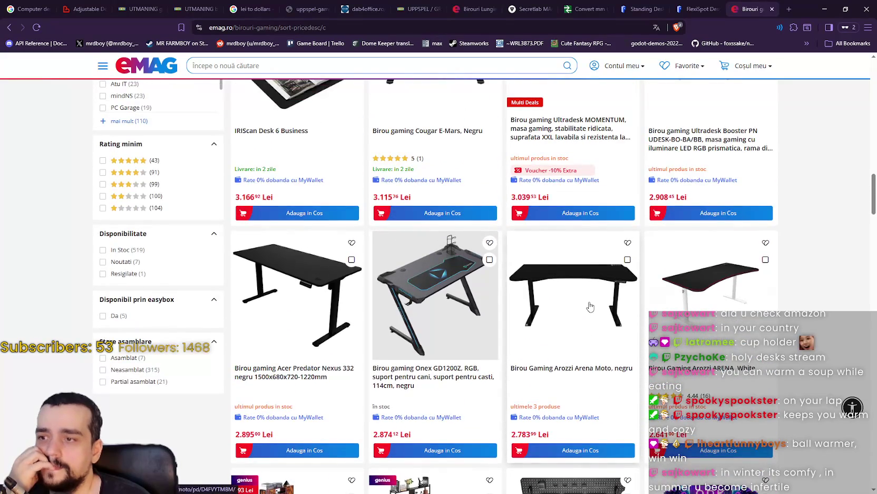
pyautogui.scroll(2, 590, 306)
pyautogui.scroll(7, 590, 306)
pyautogui.scroll(5, 590, 305)
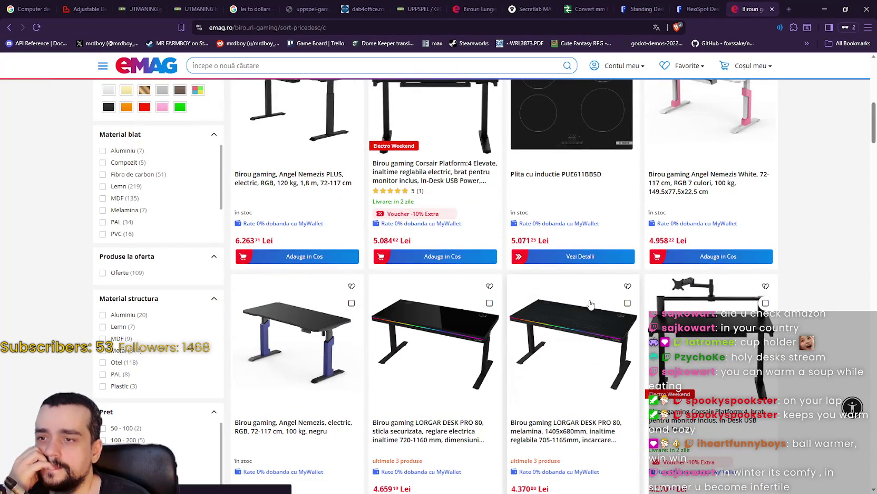
pyautogui.scroll(-3, 591, 304)
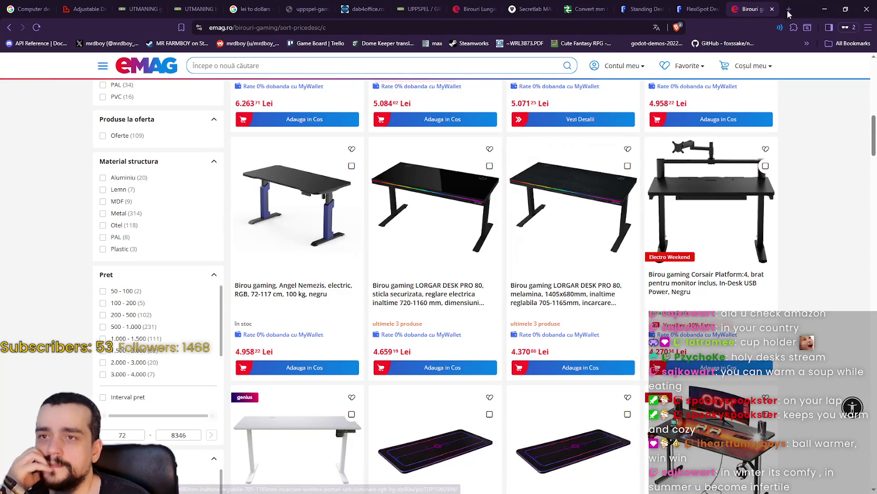
pyautogui.click(682, 6)
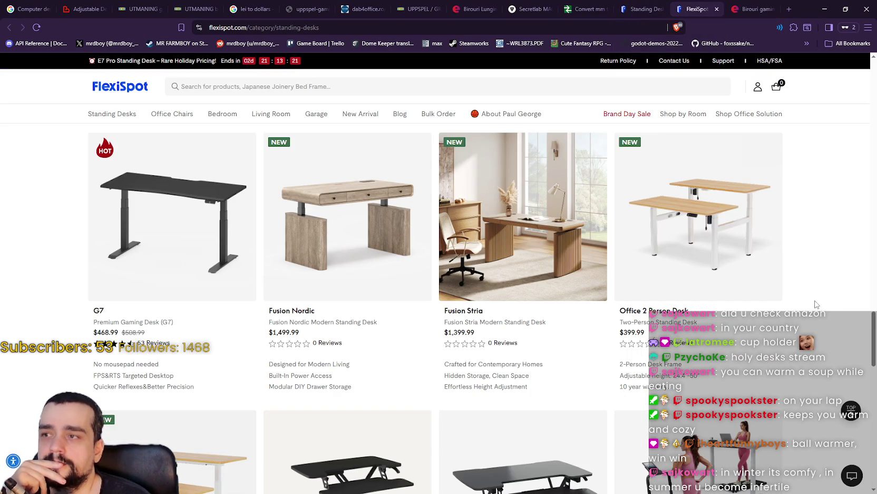
pyautogui.click(618, 4)
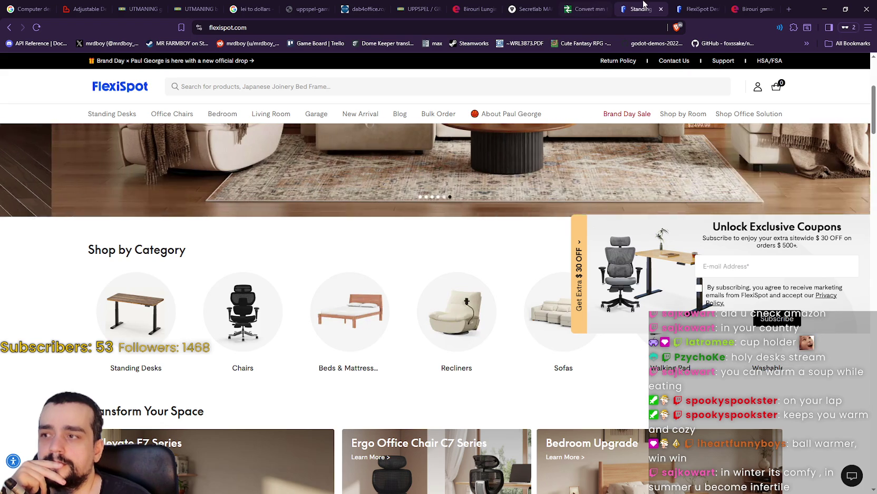
pyautogui.click(660, 9)
pyautogui.click(661, 9)
# - Cycle through the Birouri Lungime, UPPSPEL and dab4office tabs, ending on IKEA UTMANING
pyautogui.click(490, 4)
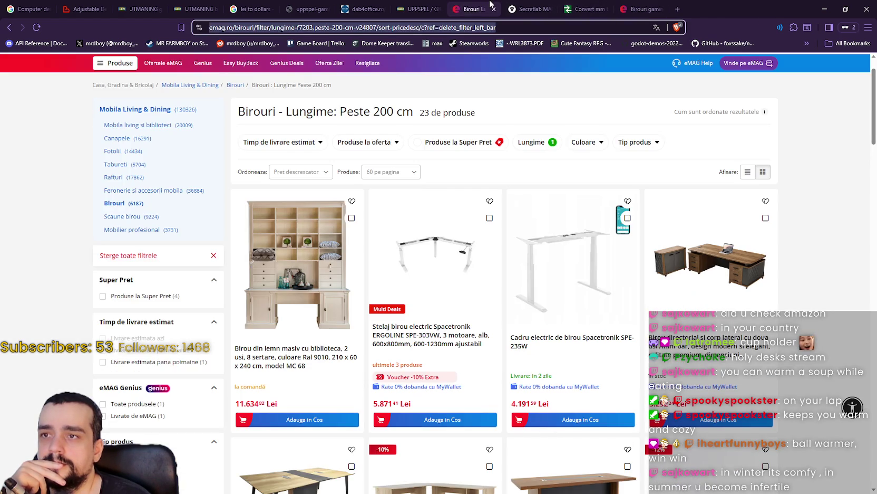
pyautogui.click(413, 5)
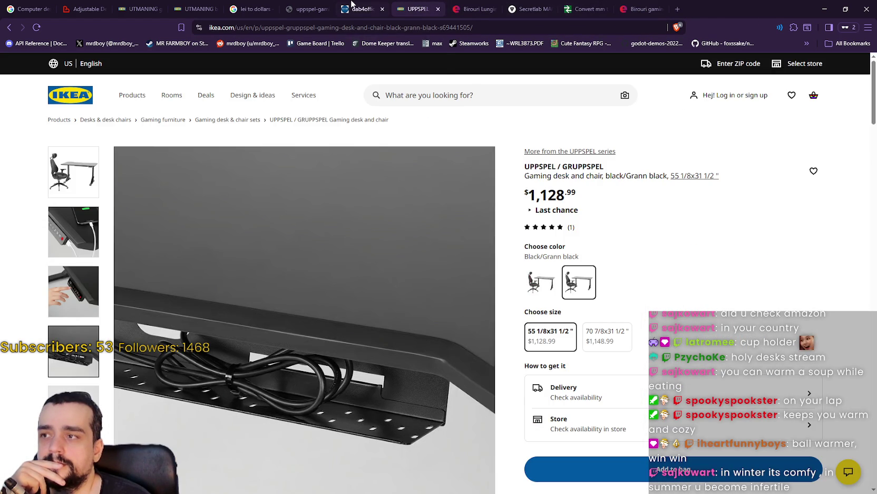
pyautogui.click(352, 6)
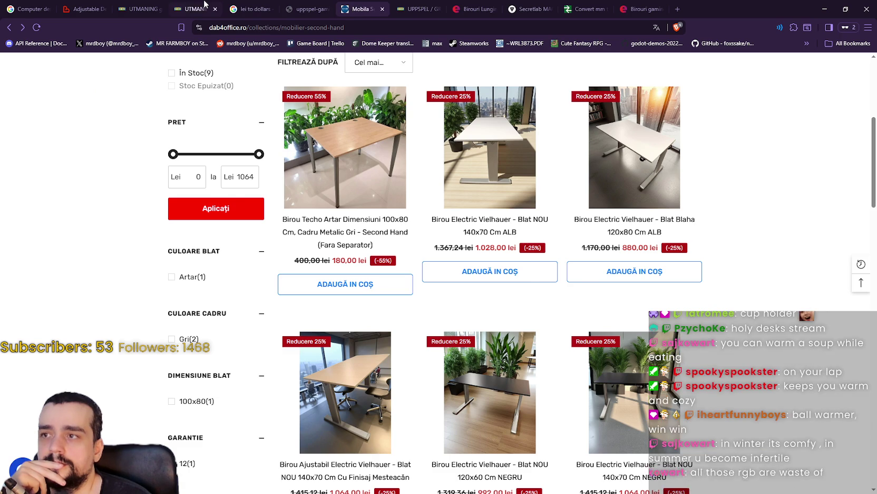
pyautogui.click(186, 5)
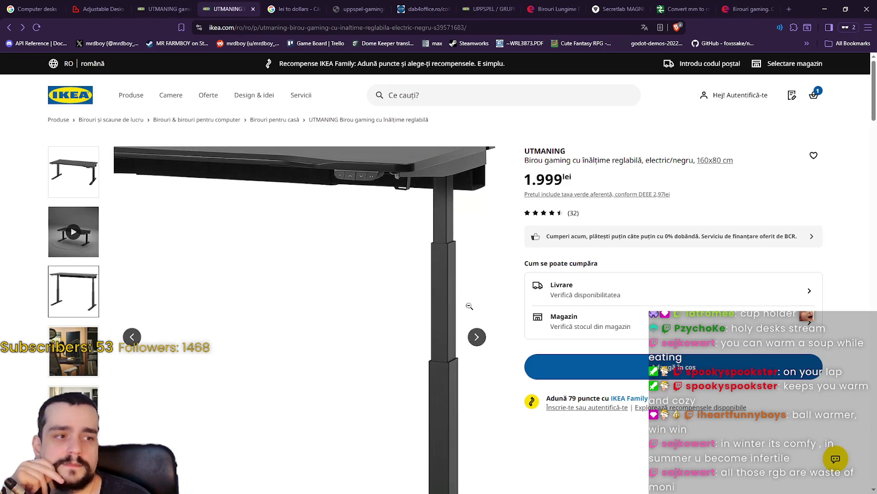
# - Show the desk video, then copy the title 'UTMANING Birou gaming cu înălțime reglabilă'
pyautogui.click(90, 234)
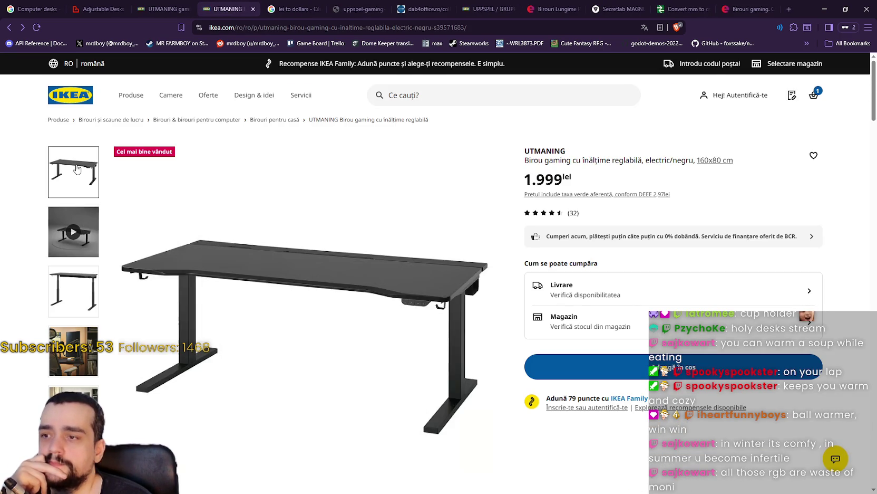
pyautogui.scroll(-3, 90, 283)
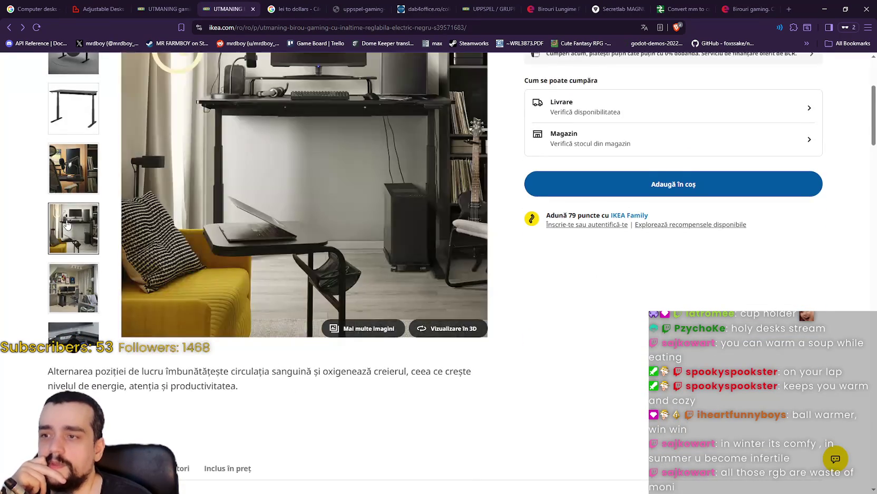
pyautogui.scroll(3, 68, 253)
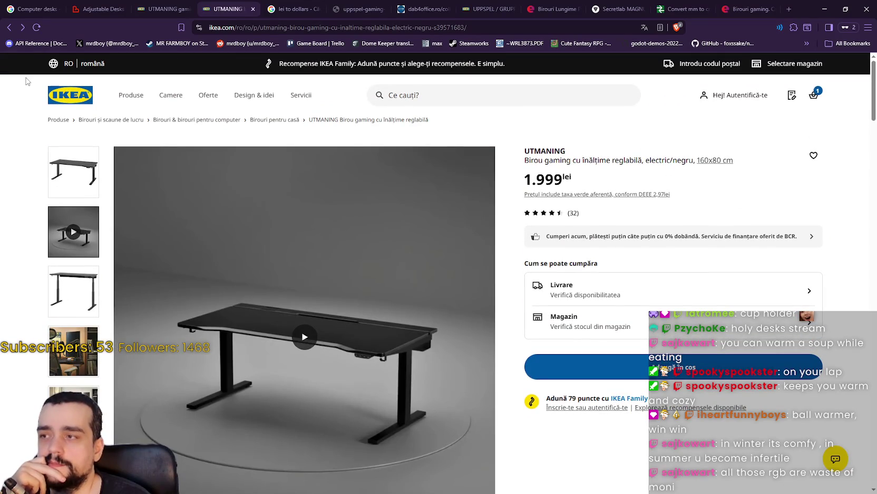
pyautogui.moveTo(536, 150)
pyautogui.mouseDown()
pyautogui.moveTo(572, 163)
pyautogui.moveTo(641, 163)
pyautogui.mouseUp()
pyautogui.rightClick(639, 165)
pyautogui.click(655, 173)
pyautogui.hotkey('alt', 'Tab')
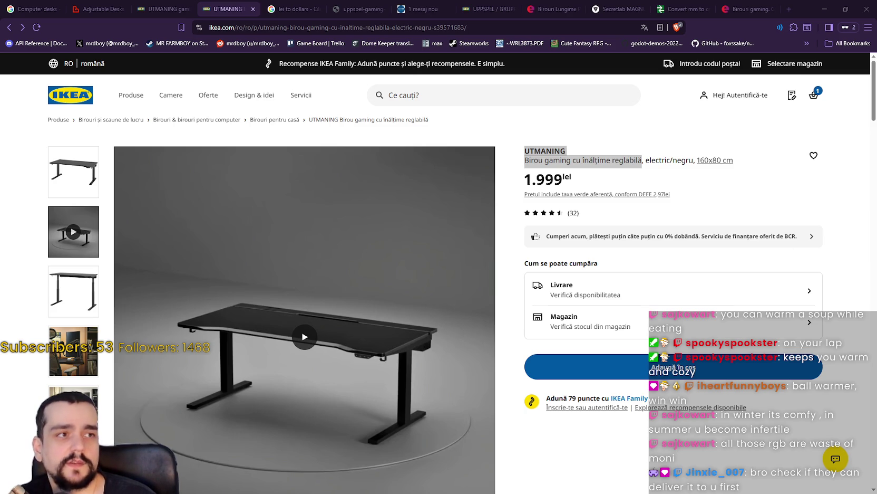
# - Close the UTMANING tab with Ctrl+W, bringing the UPPSPEL desk image forward
pyautogui.hotkey('ctrl', 'w')
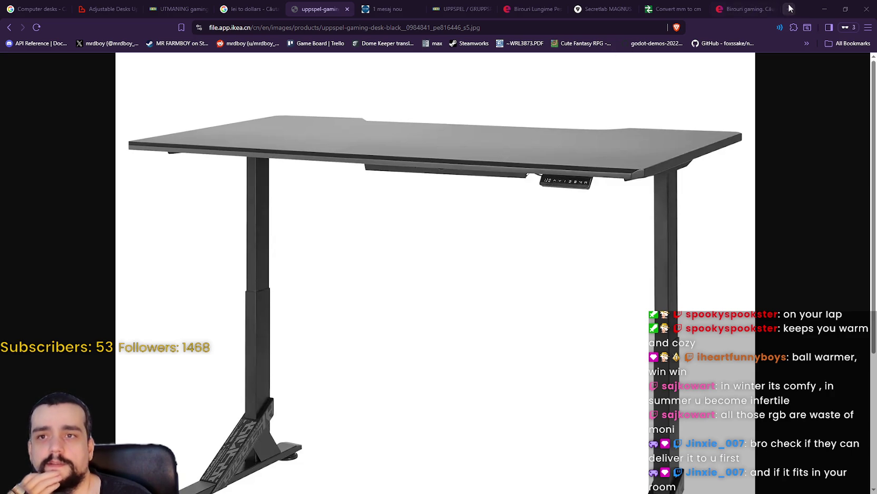
# - Convert 2118 and then 118 RON to dollars in the lei to dollars converter
pyautogui.click(256, 9)
pyautogui.click(143, 204)
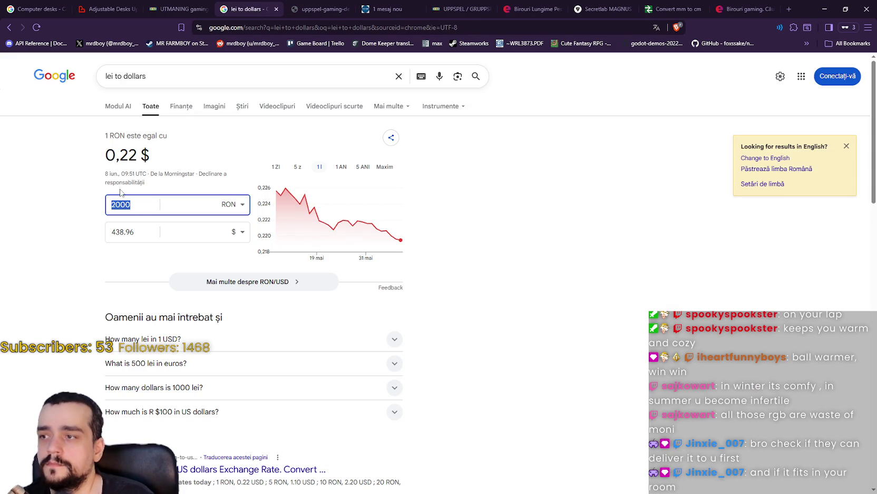
pyautogui.write('2118')
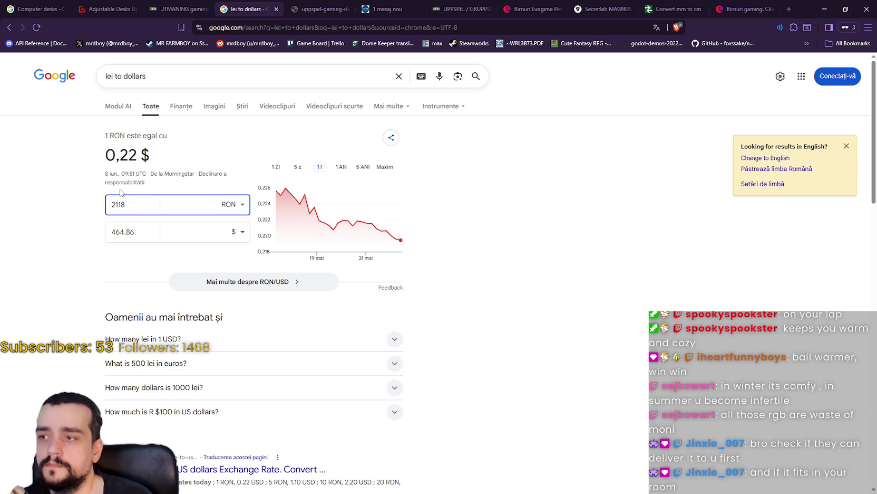
pyautogui.moveTo(140, 207); pyautogui.dragTo(76, 207)
pyautogui.write('118')
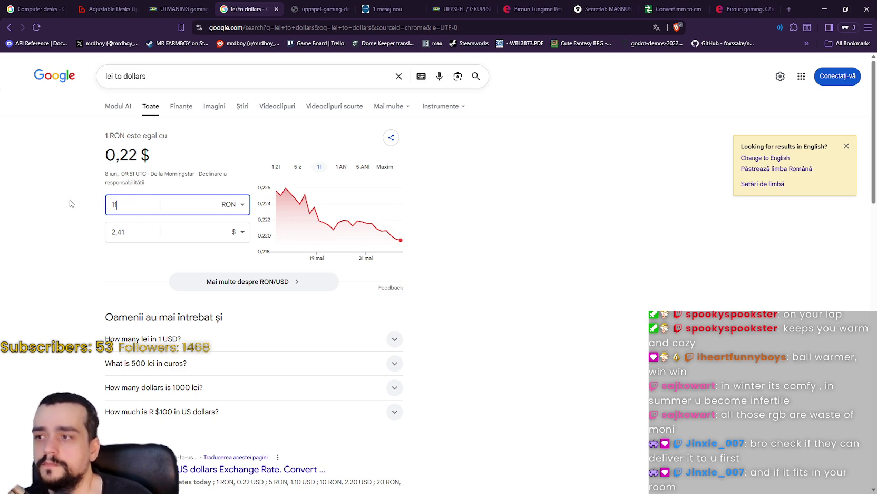
pyautogui.moveTo(130, 232); pyautogui.dragTo(61, 221)
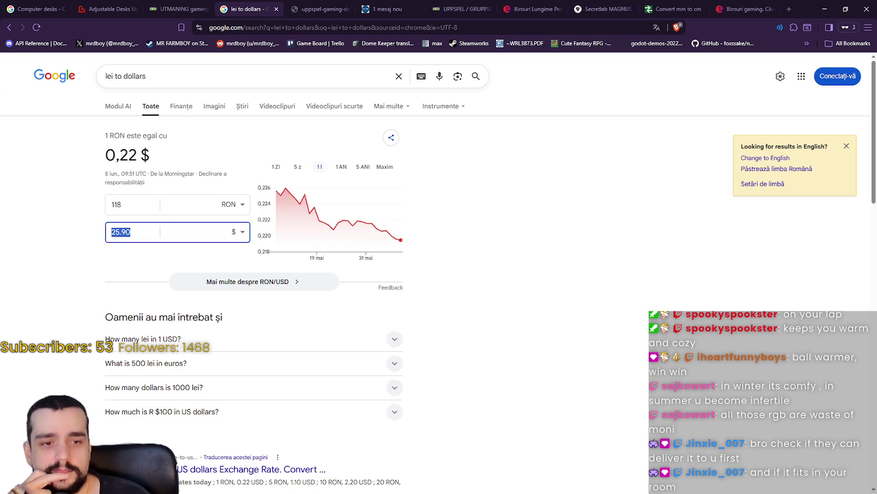
pyautogui.hotkey('alt', 'Tab')
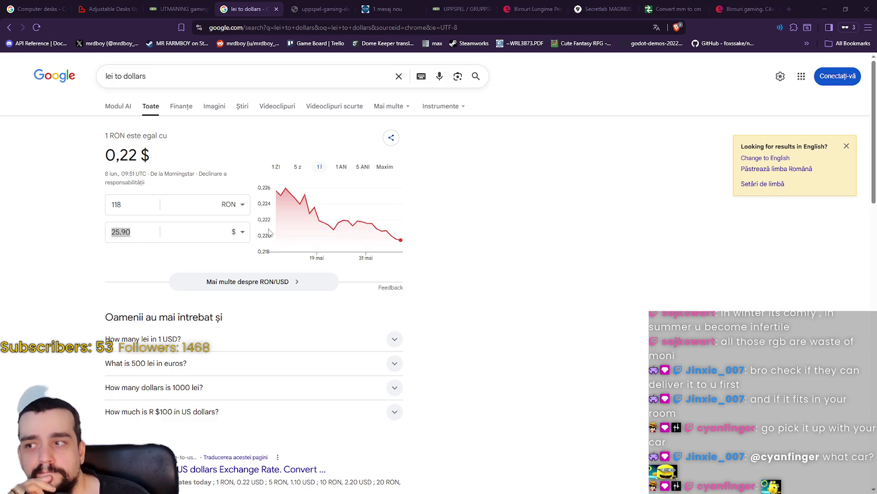
# - Change the RON amount to 2200, then open a chat image in Discord
pyautogui.click(232, 204)
pyautogui.click(118, 204)
pyautogui.write('2200')
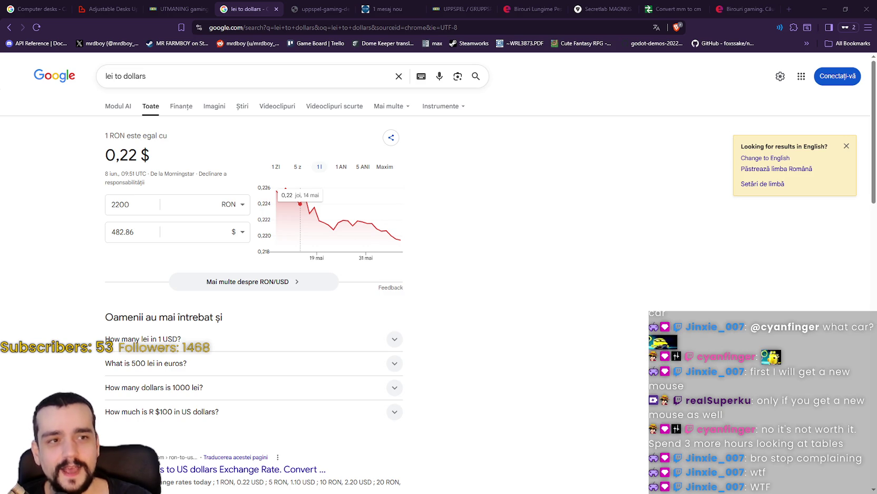
pyautogui.hotkey('alt', 'Tab')
pyautogui.click(606, 253)
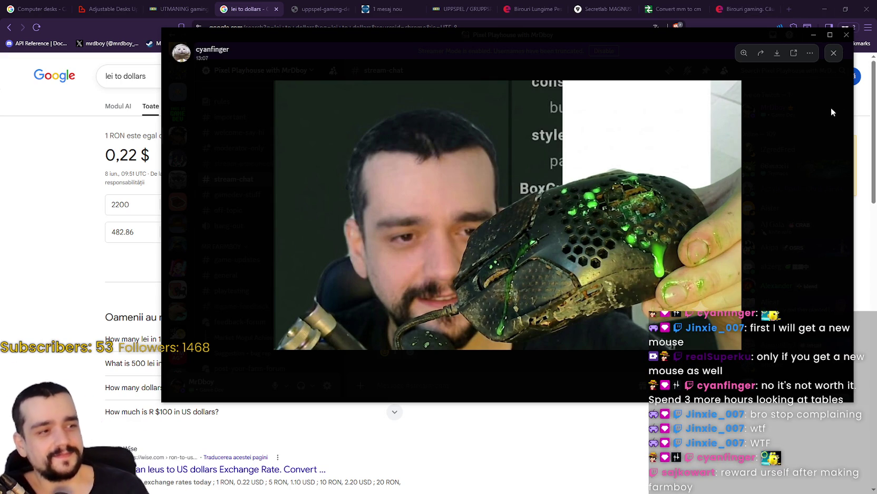
# - Look through the Discord chat images, zooming the mouse photo, then return to the Adjustable Desks listing
pyautogui.click(784, 149)
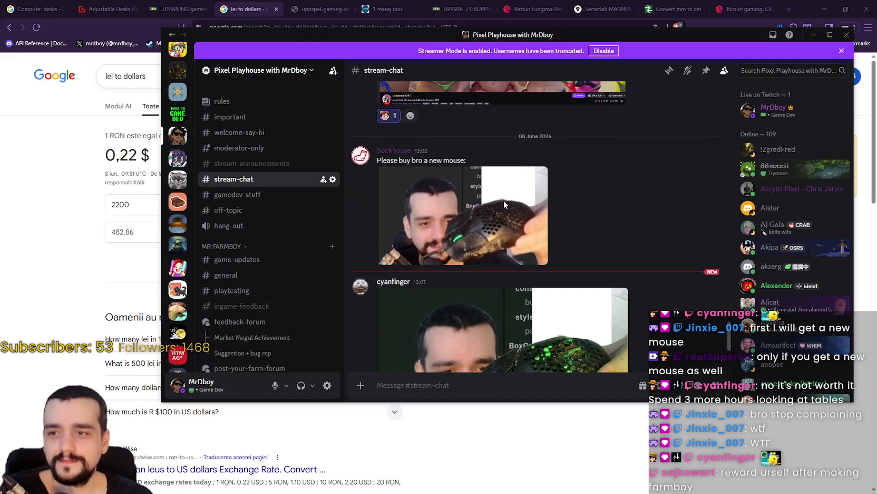
pyautogui.click(519, 231)
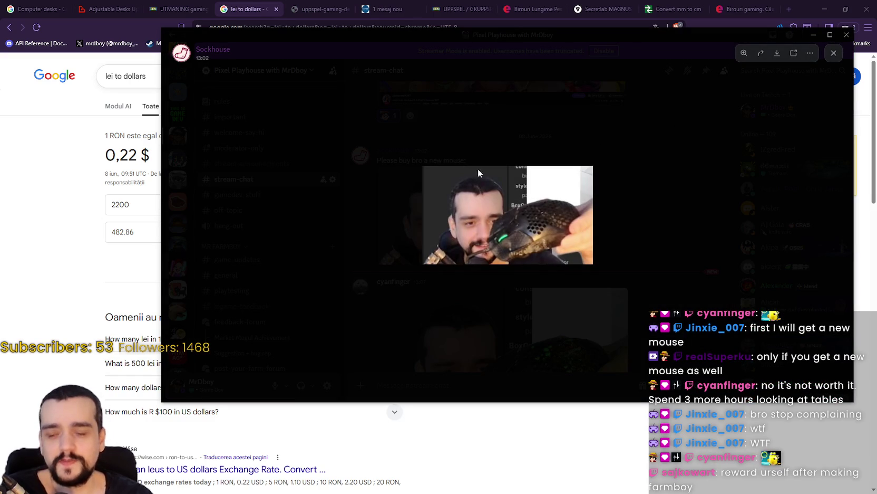
pyautogui.click(478, 171)
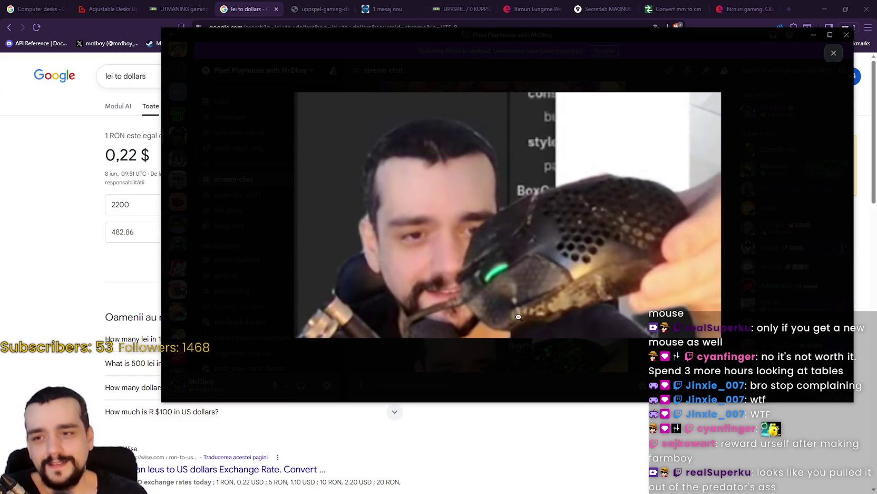
pyautogui.click(756, 225)
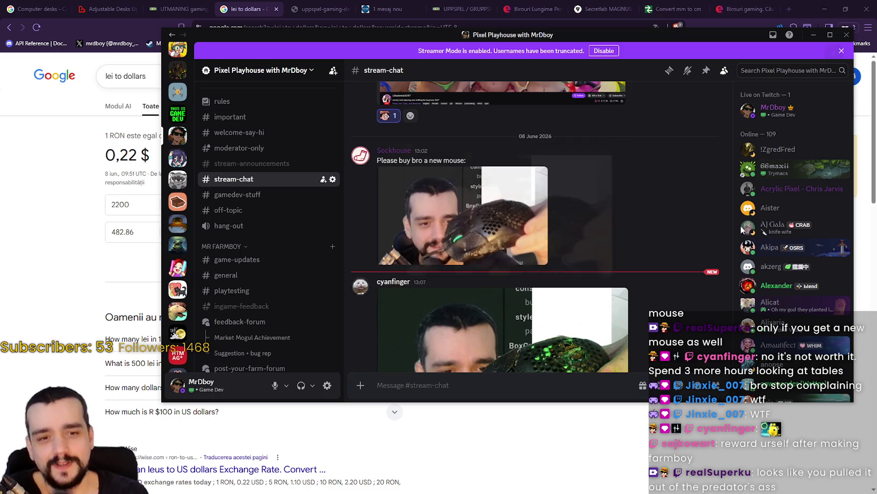
pyautogui.hotkey('alt', 'Tab')
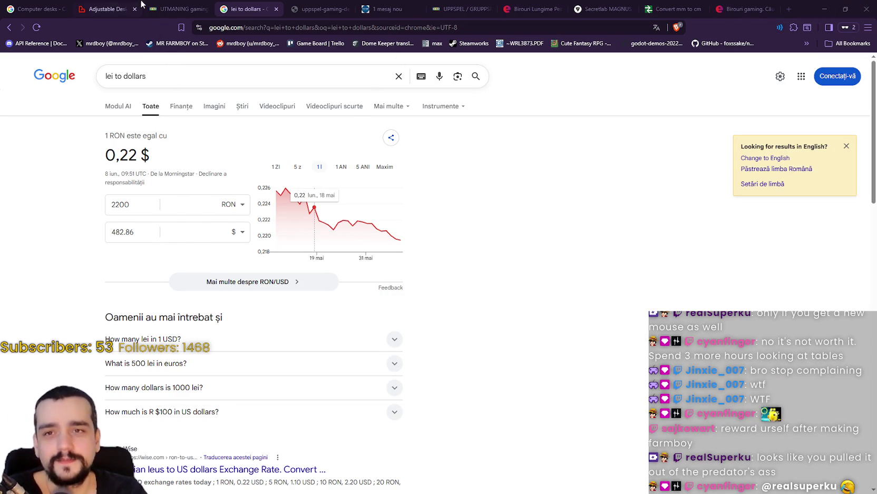
pyautogui.click(107, 8)
# - Scroll the Adjustable Desks listing and open the DESTIN II desk in a new tab
pyautogui.scroll(5, 557, 316)
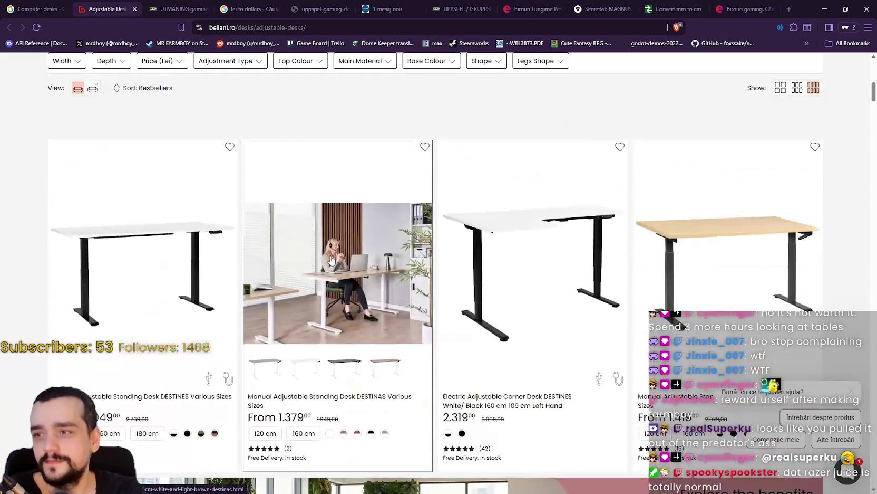
pyautogui.scroll(10, 558, 316)
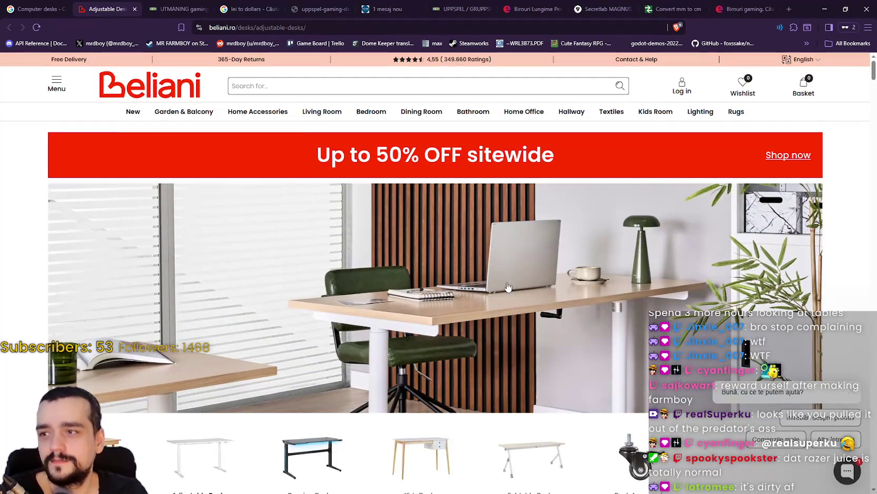
pyautogui.scroll(-10, 348, 199)
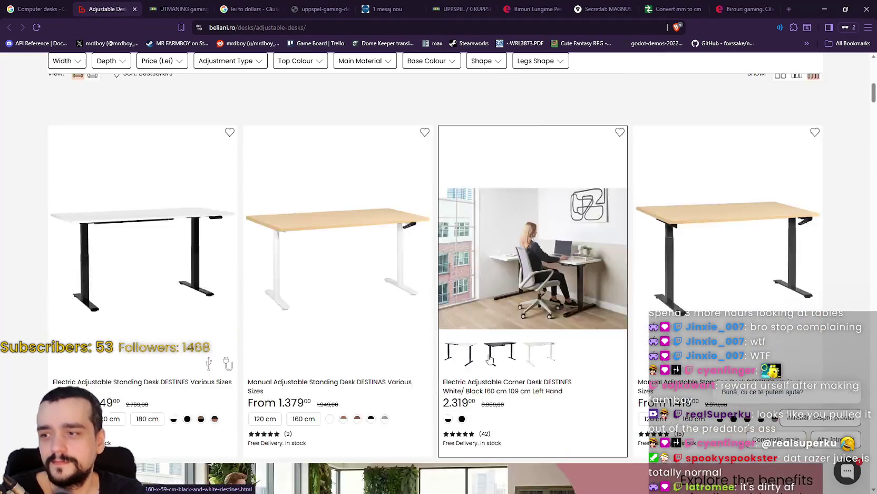
pyautogui.scroll(-7, 488, 358)
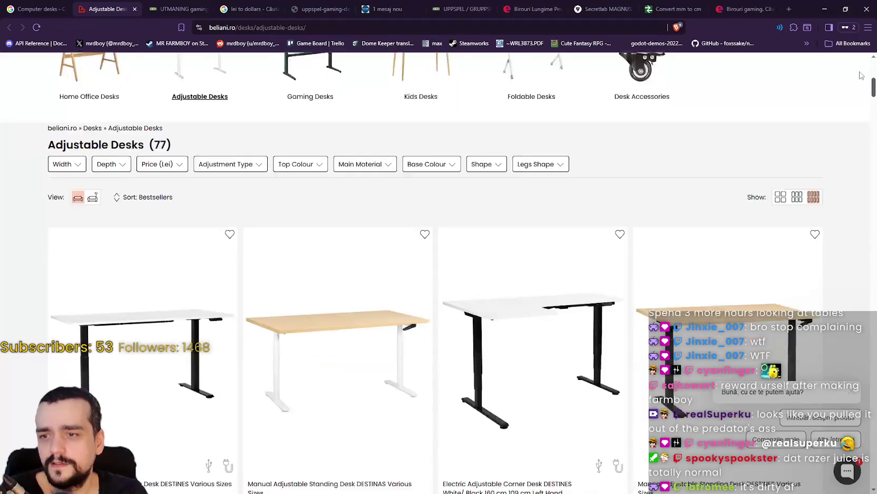
pyautogui.scroll(-6, 852, 119)
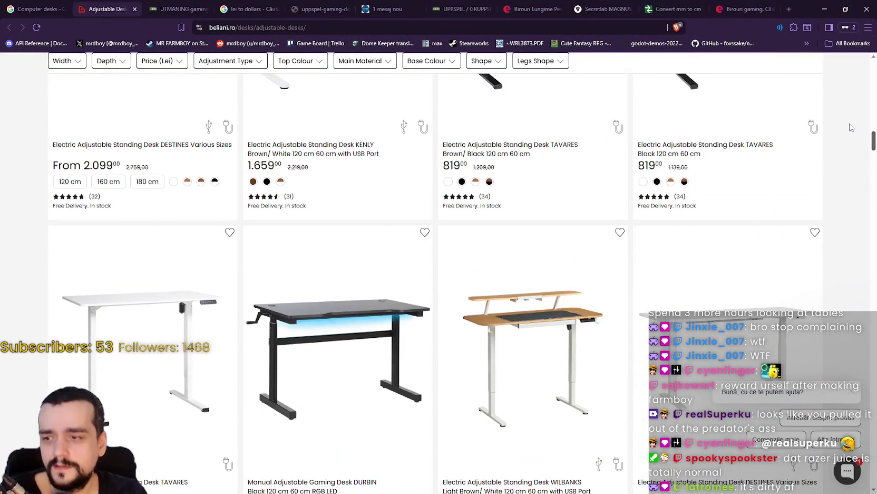
pyautogui.scroll(-10, 849, 132)
pyautogui.scroll(-10, 849, 164)
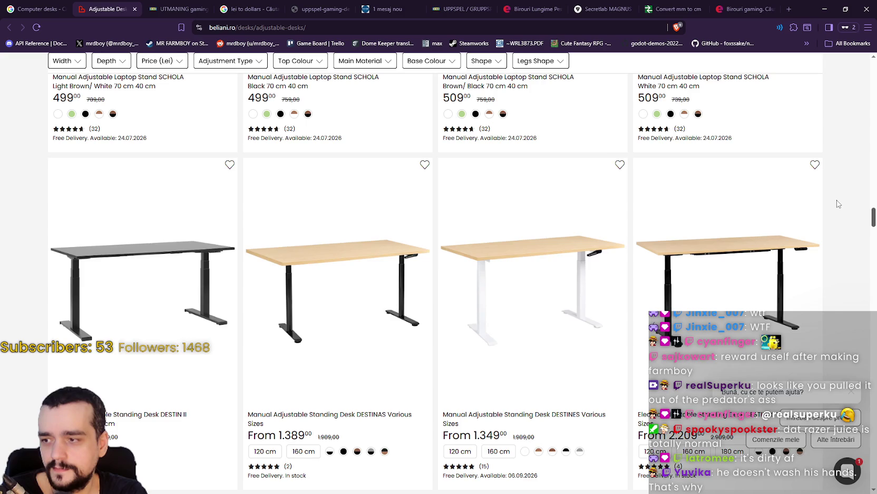
pyautogui.scroll(-5, 836, 207)
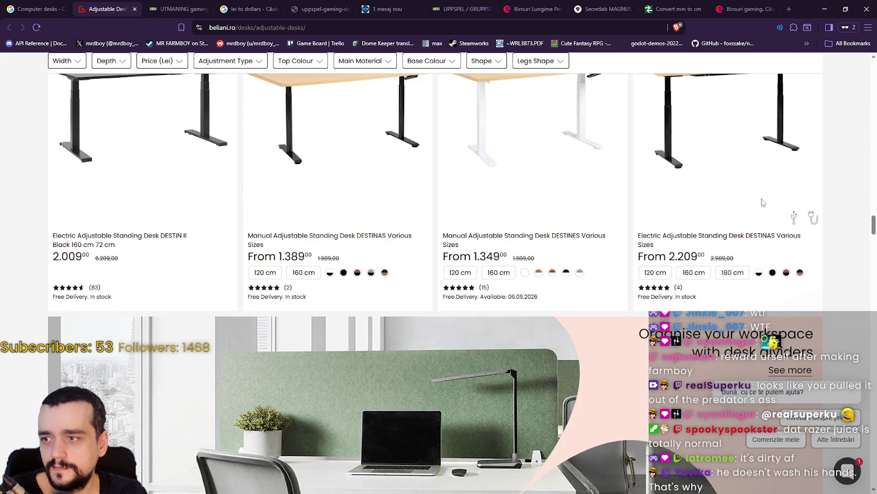
pyautogui.scroll(2, 126, 275)
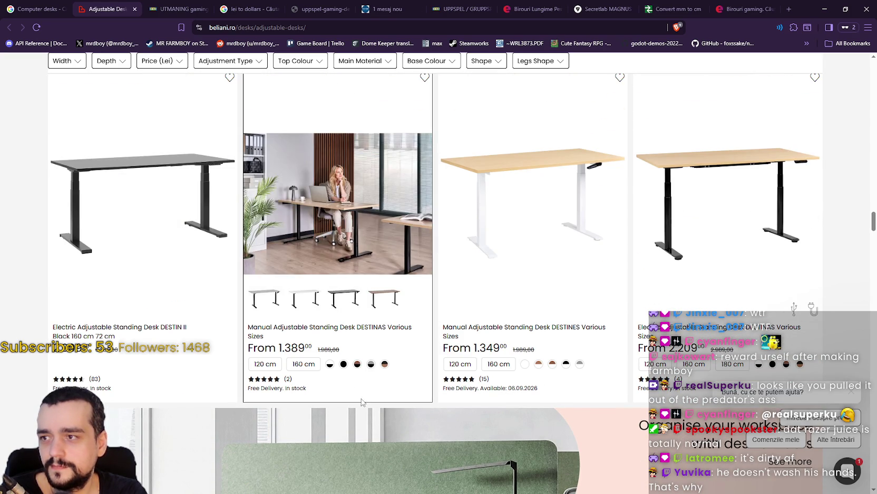
pyautogui.rightClick(148, 329)
pyautogui.click(158, 333)
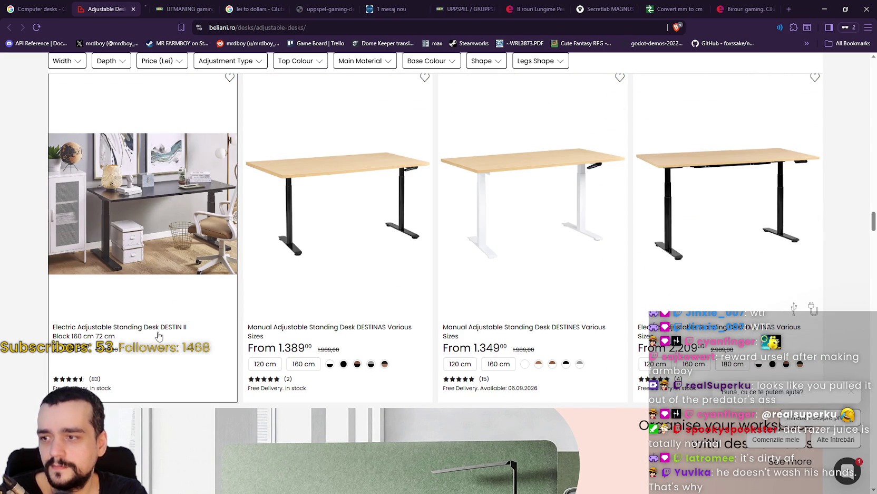
# - On the DESTIN II tab, browse the product photos through to the dimension drawing
pyautogui.click(152, 5)
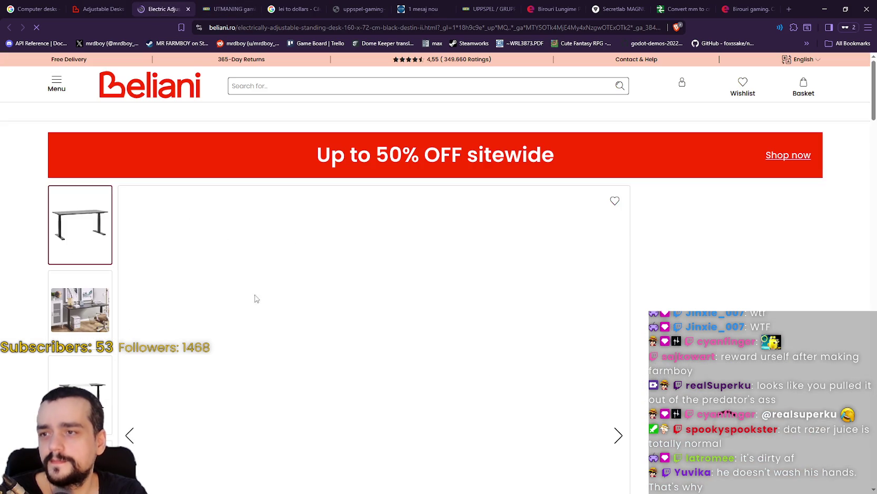
pyautogui.scroll(-3, 231, 295)
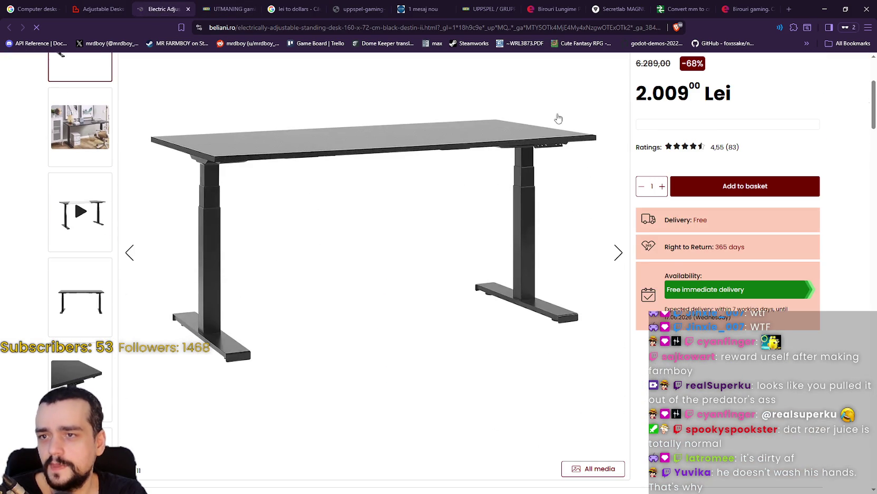
pyautogui.click(79, 302)
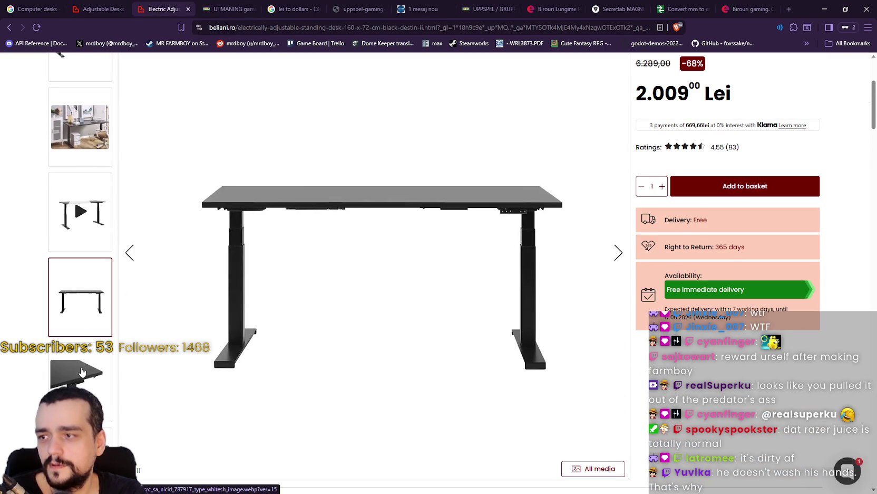
pyautogui.click(79, 374)
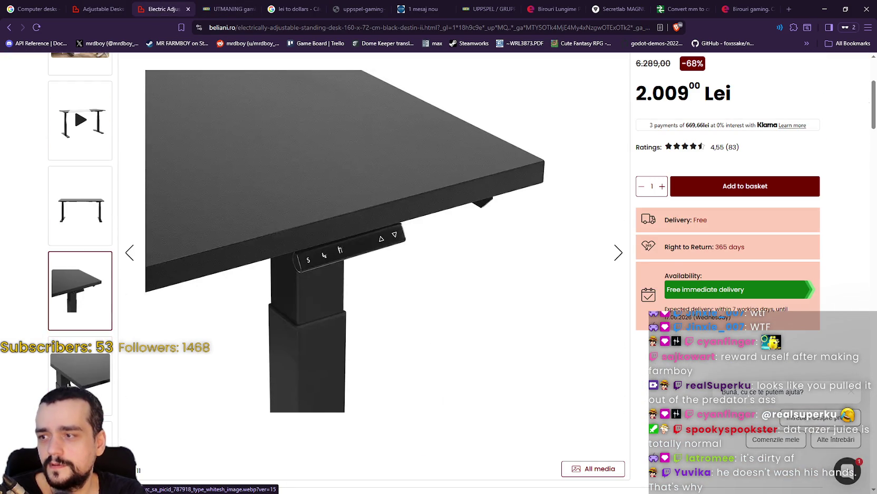
pyautogui.click(67, 376)
pyautogui.click(72, 380)
pyautogui.click(72, 380)
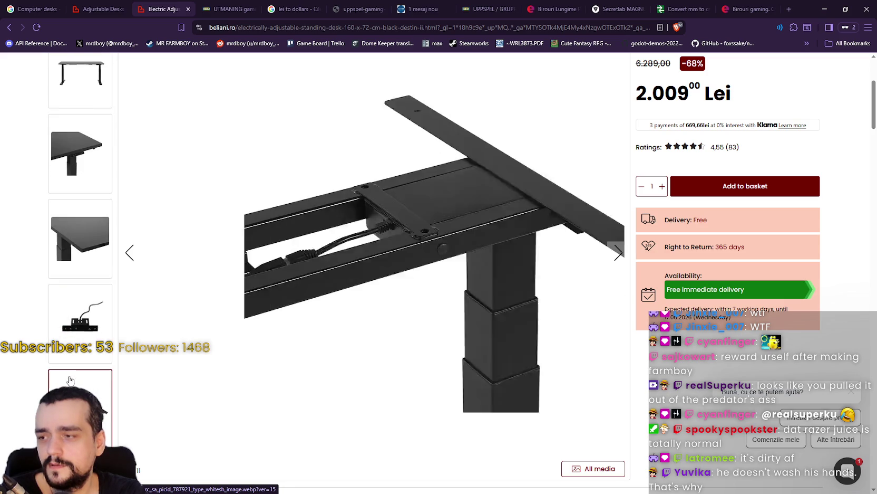
pyautogui.click(72, 364)
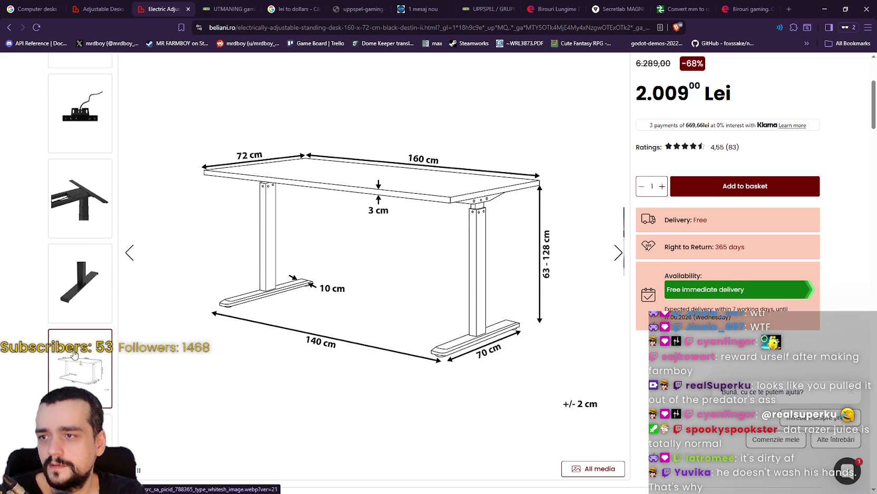
# - Scroll through the DESTIN II page, return to its top, then switch back to the listing
pyautogui.scroll(-4, 340, 388)
pyautogui.scroll(-2, 339, 380)
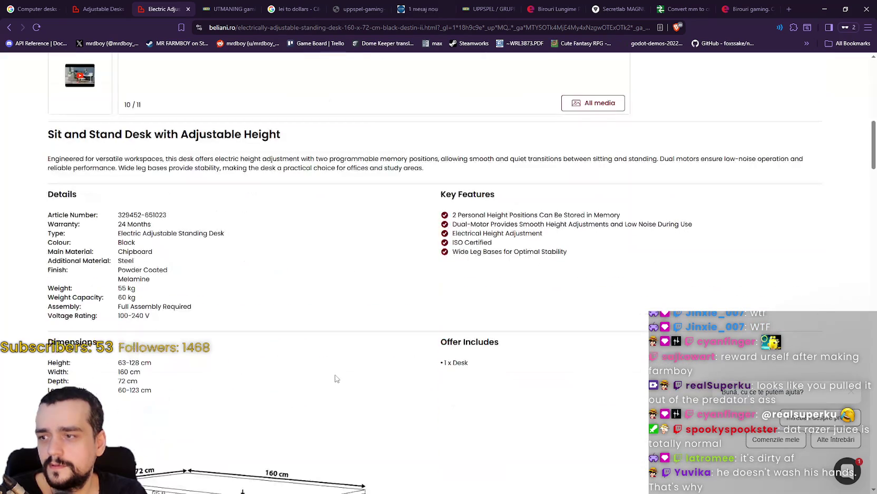
pyautogui.scroll(-7, 387, 245)
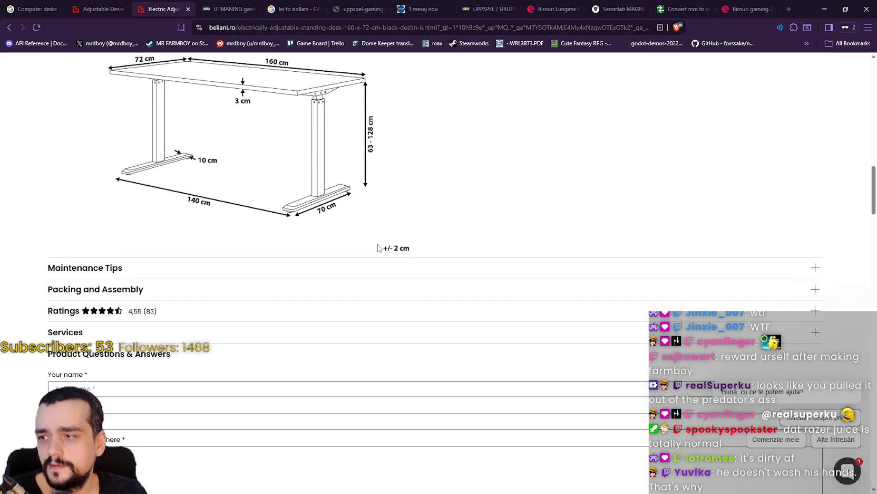
pyautogui.scroll(10, 353, 233)
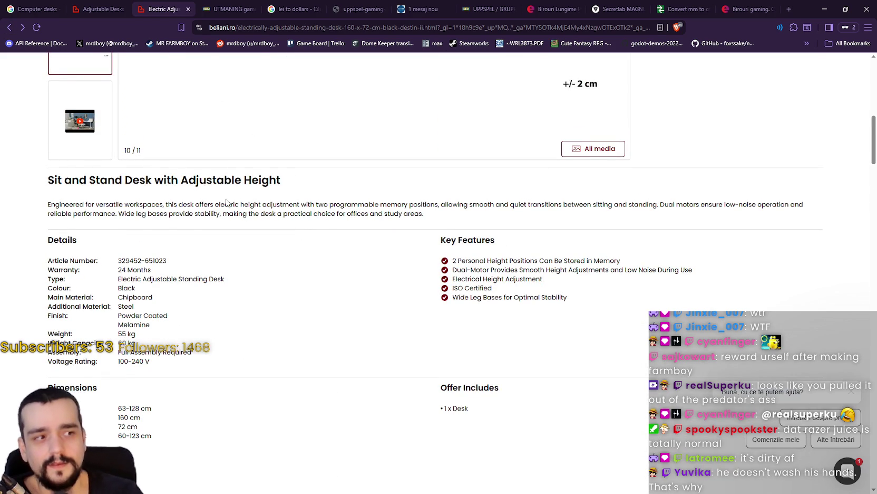
pyautogui.scroll(4, 227, 205)
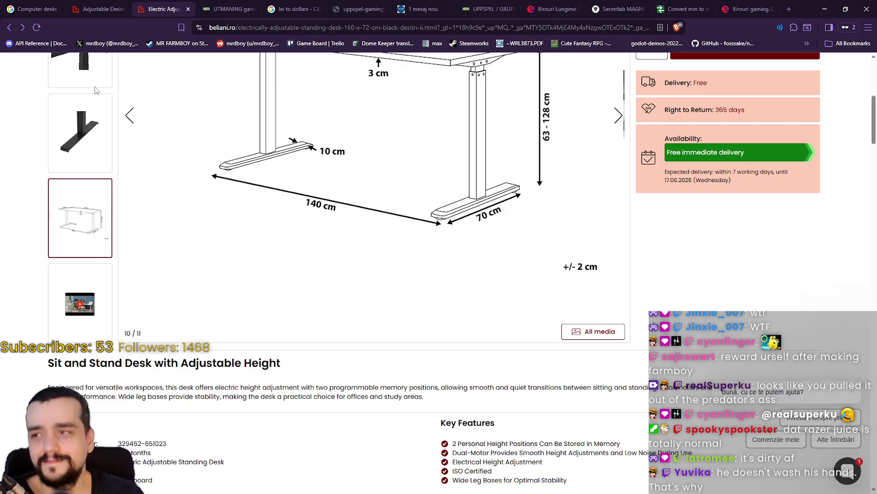
pyautogui.click(9, 28)
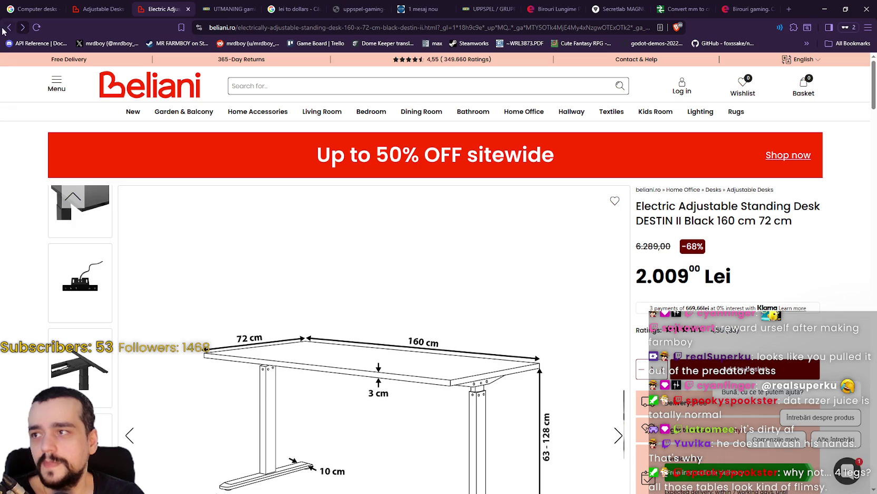
pyautogui.hotkey('ctrl', 'shift', 'Tab')
pyautogui.scroll(-10, 503, 300)
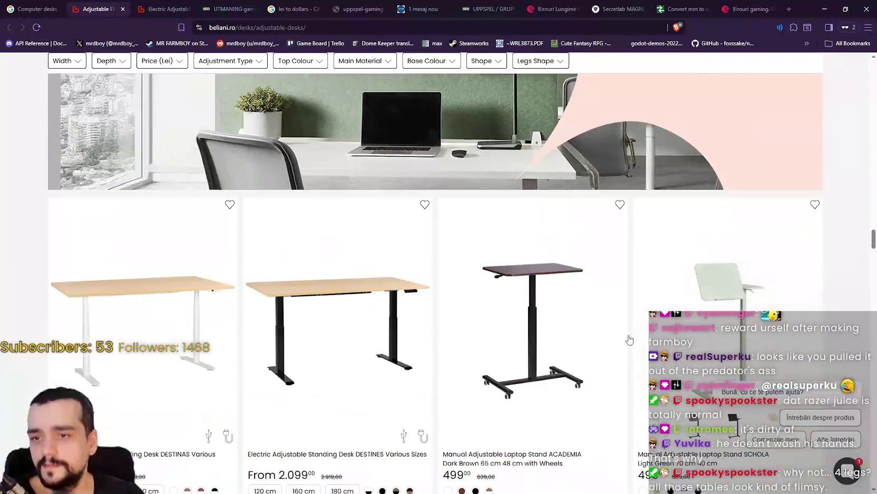
pyautogui.scroll(-8, 503, 299)
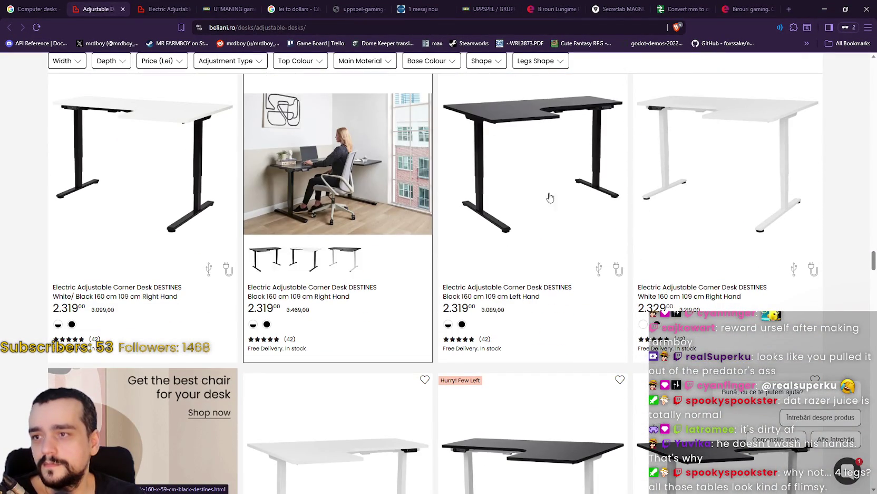
pyautogui.scroll(-3, 750, 190)
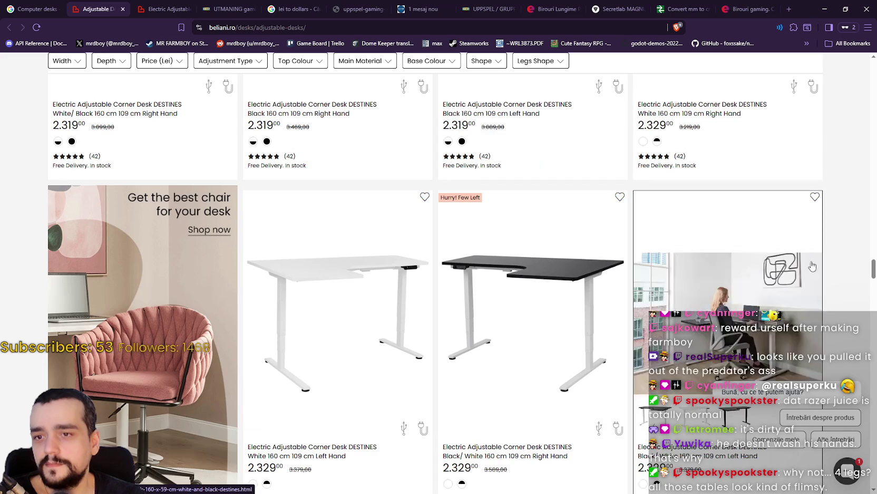
pyautogui.scroll(-6, 867, 260)
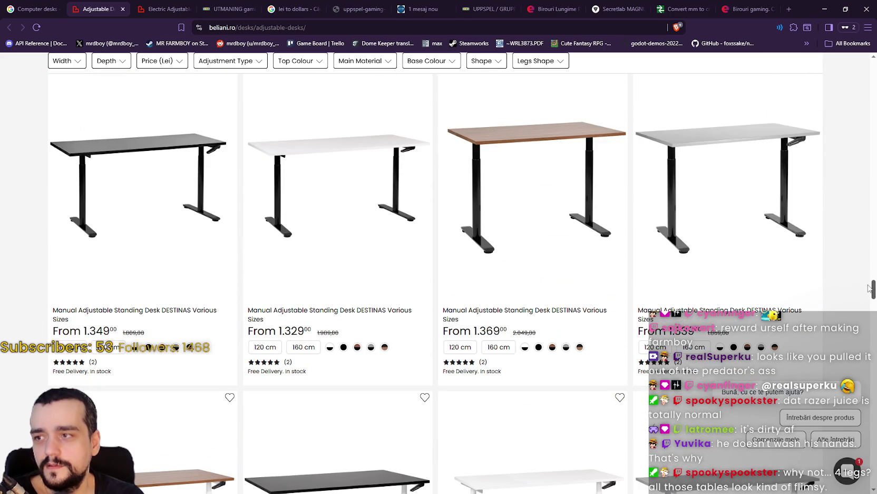
pyautogui.scroll(-2, 868, 287)
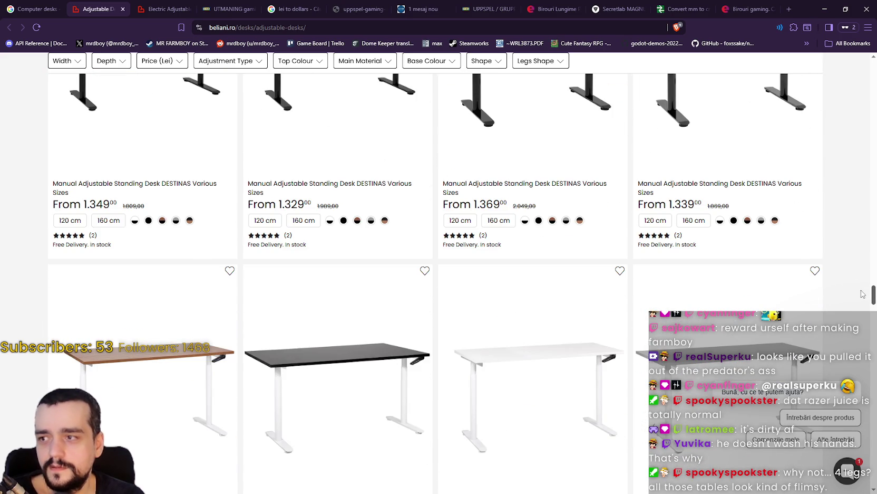
pyautogui.scroll(5, 862, 293)
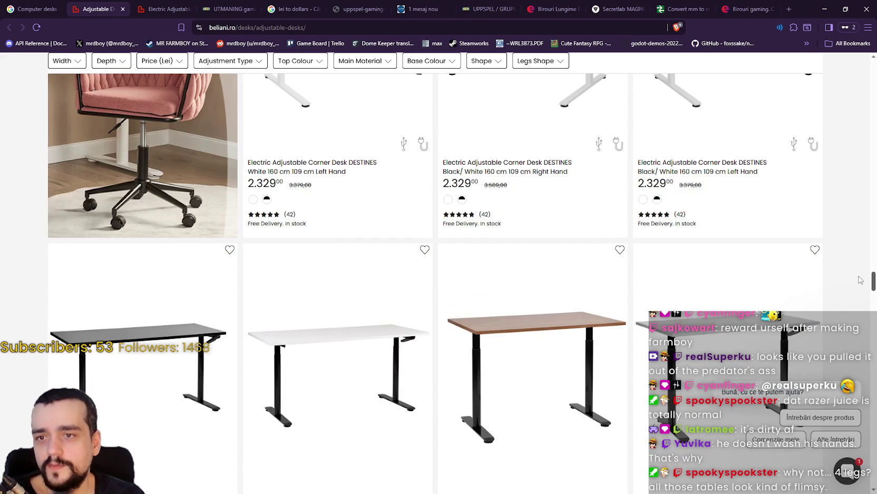
pyautogui.scroll(-2, 861, 287)
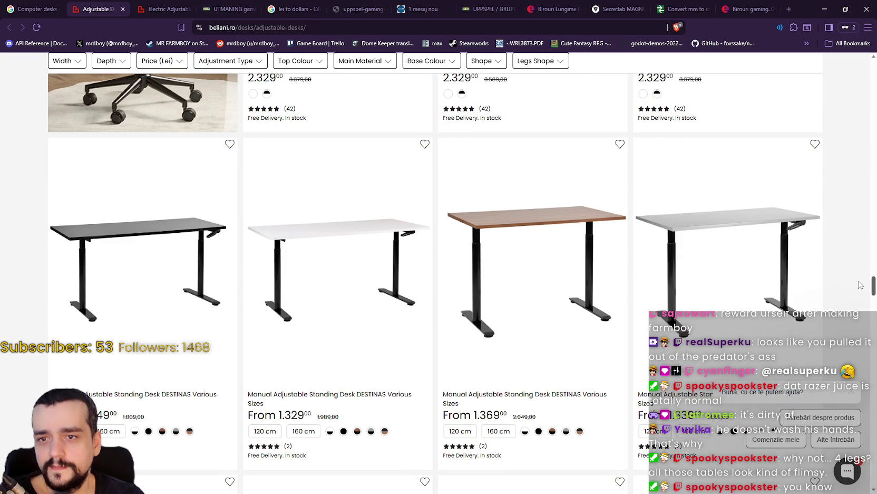
pyautogui.scroll(-3, 861, 288)
pyautogui.scroll(-3, 860, 292)
pyautogui.scroll(1, 858, 298)
pyautogui.scroll(-10, 858, 298)
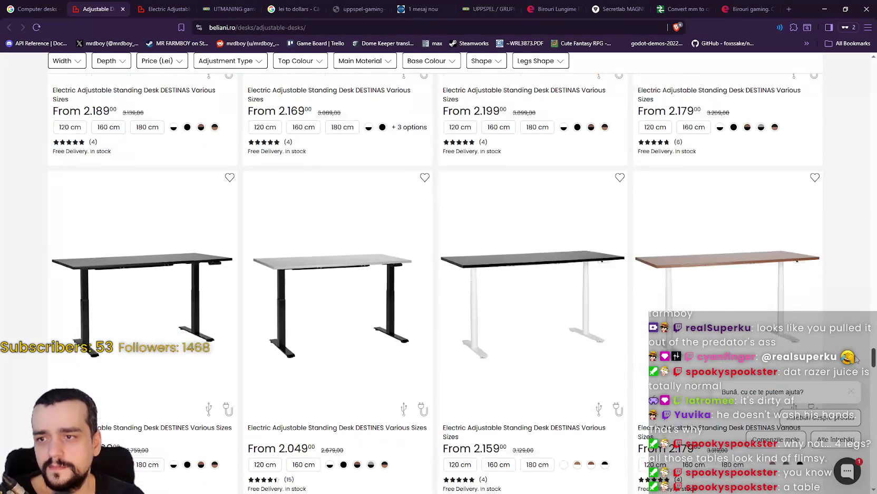
pyautogui.scroll(-8, 854, 382)
pyautogui.scroll(7, 854, 388)
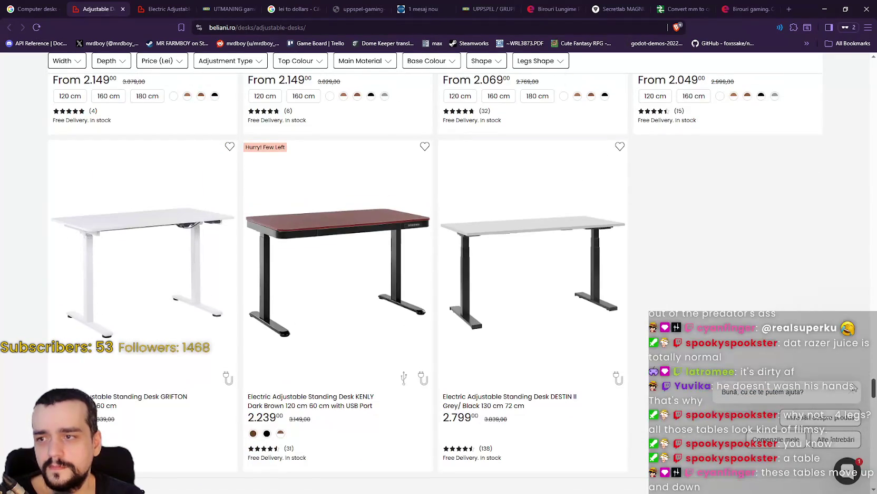
pyautogui.scroll(-3, 854, 392)
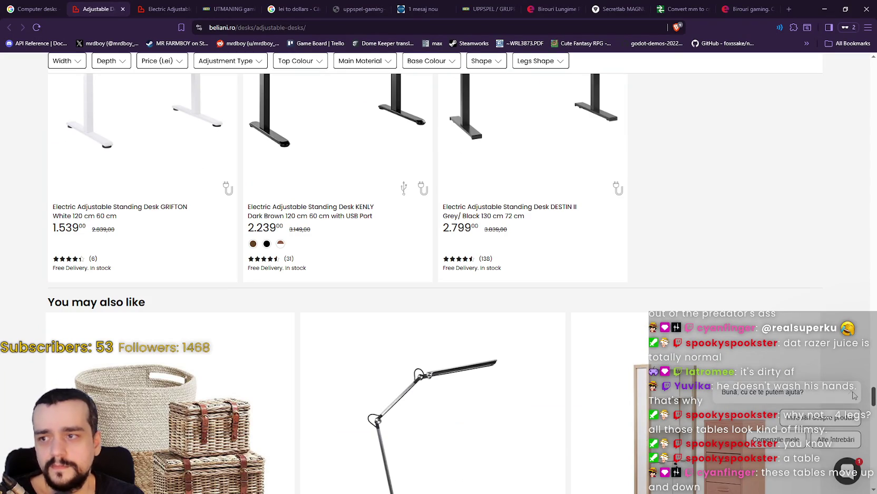
pyautogui.scroll(-3, 853, 393)
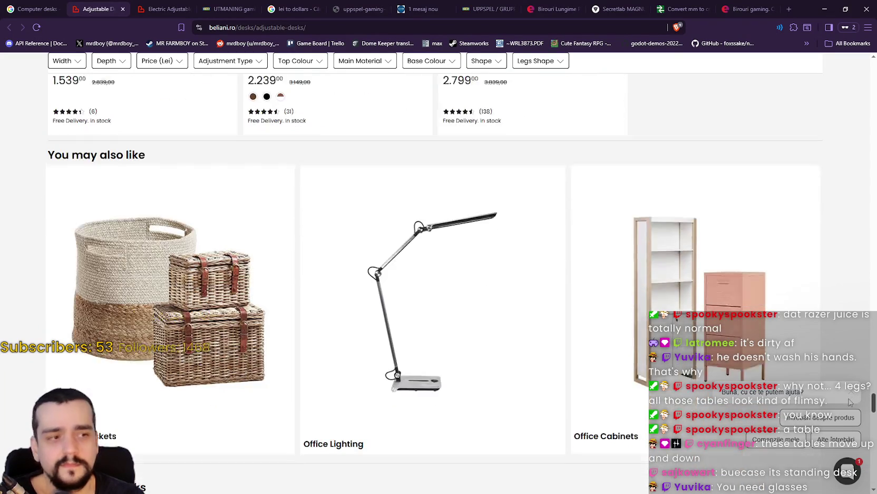
pyautogui.scroll(5, 854, 393)
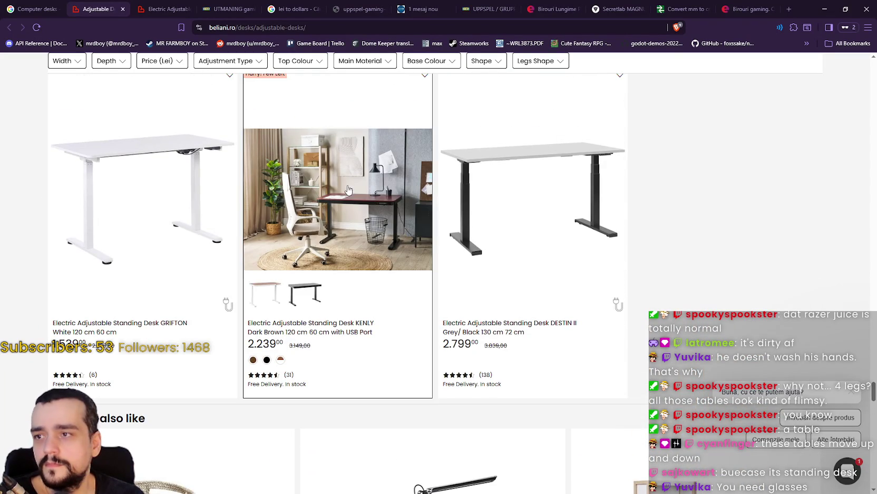
pyautogui.scroll(-7, 754, 290)
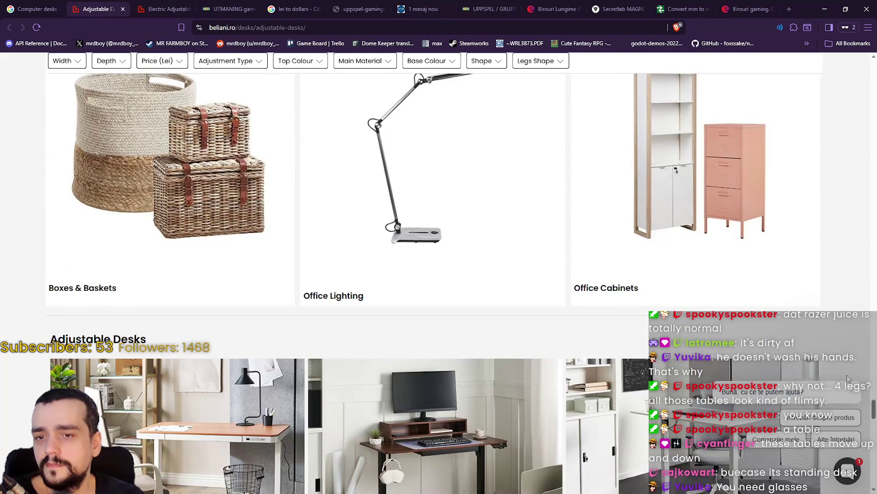
pyautogui.moveTo(872, 409)
pyautogui.mouseDown()
pyautogui.moveTo(874, 456)
pyautogui.moveTo(814, 56)
pyautogui.mouseUp()
pyautogui.scroll(-15, 822, 105)
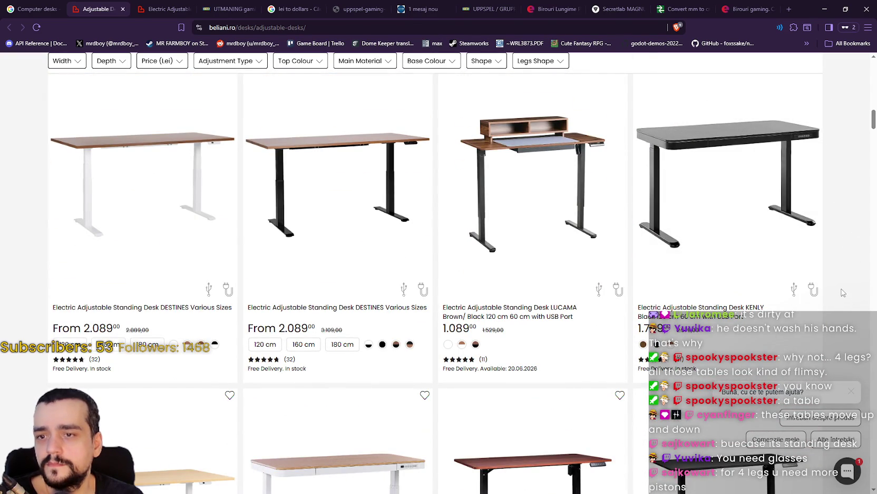
pyautogui.moveTo(873, 123)
pyautogui.mouseDown()
pyautogui.moveTo(870, 59)
pyautogui.moveTo(864, 129)
pyautogui.mouseUp()
pyautogui.click(163, 9)
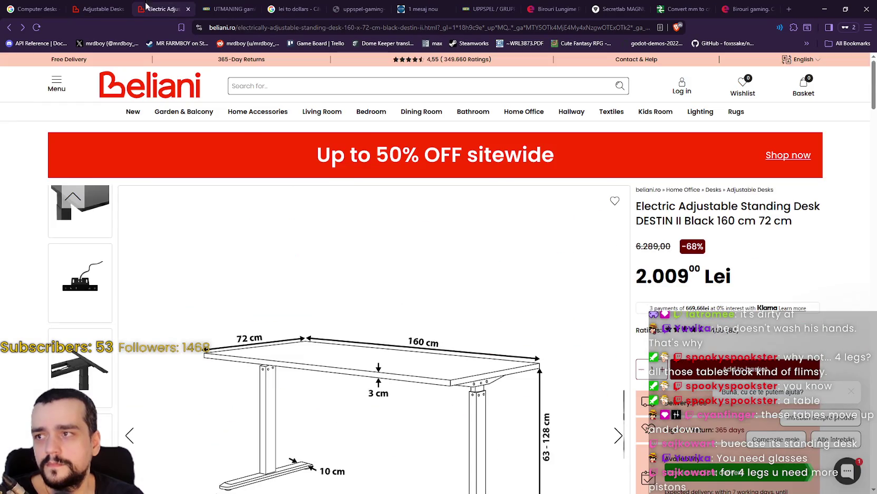
# - Return to the Adjustable Desks tab and scroll far down its product grid
pyautogui.scroll(-3, 323, 331)
pyautogui.scroll(-1, 321, 332)
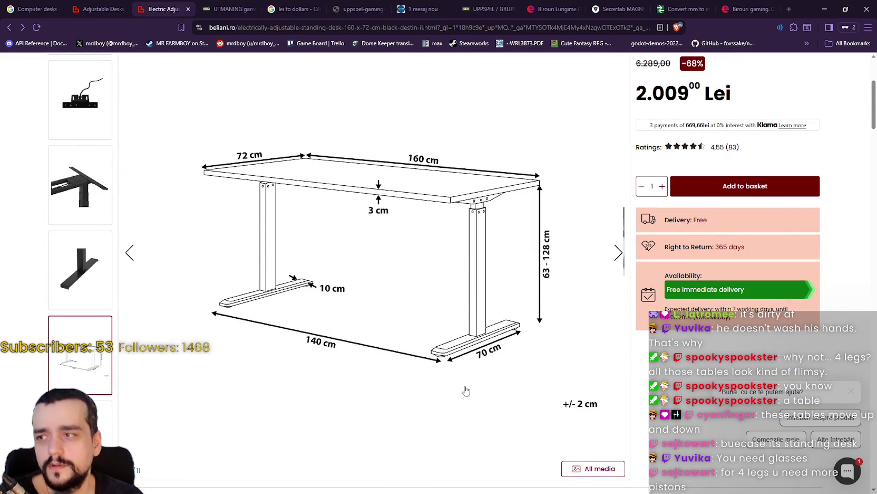
pyautogui.click(98, 9)
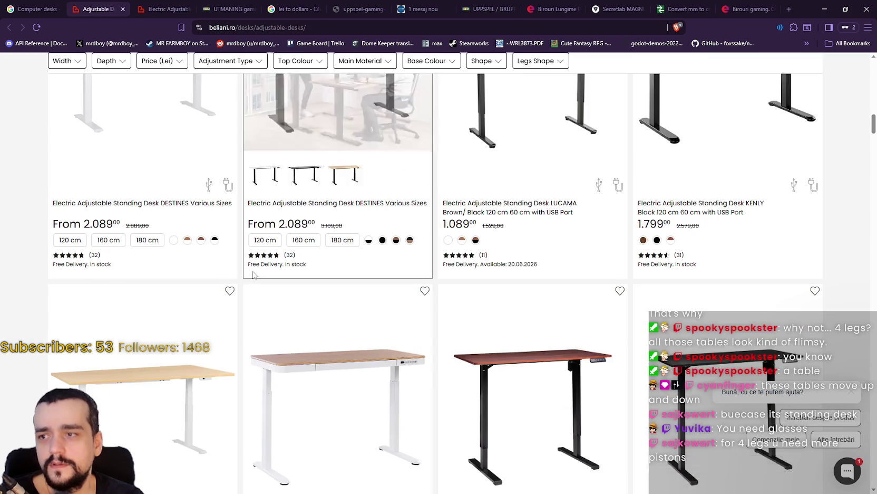
pyautogui.scroll(-3, 254, 274)
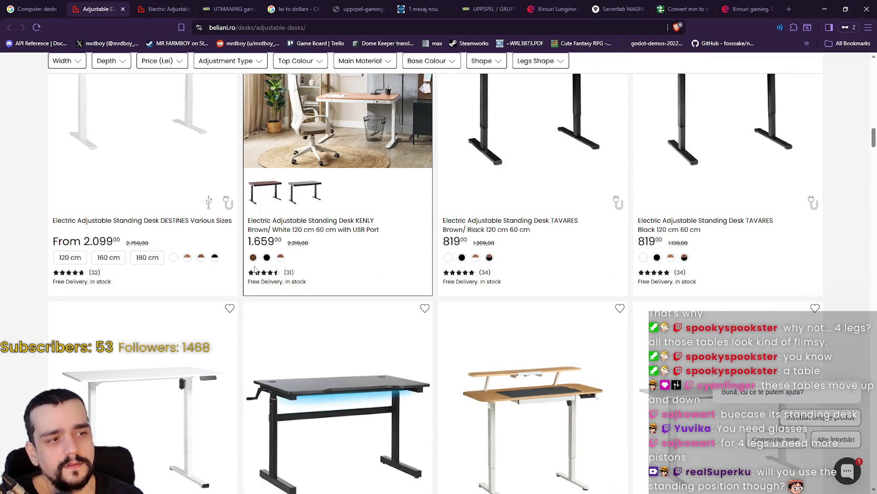
pyautogui.scroll(-2, 255, 269)
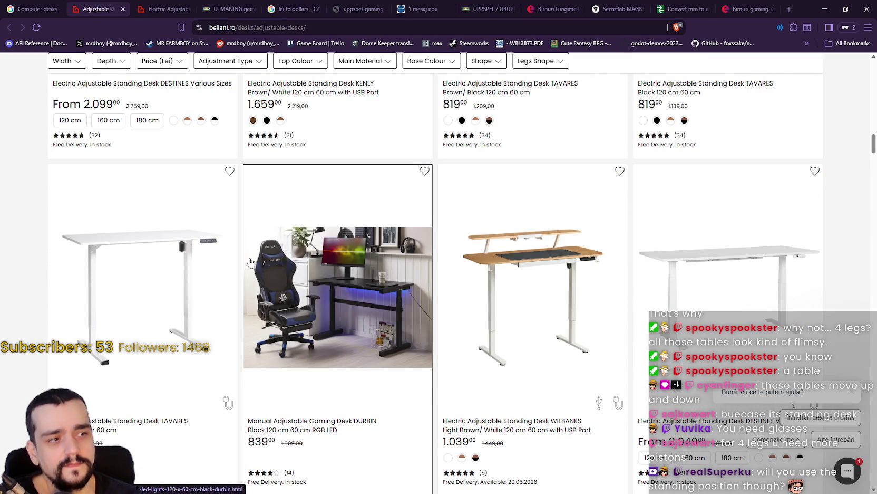
pyautogui.scroll(-2, 295, 249)
pyautogui.scroll(-3, 525, 235)
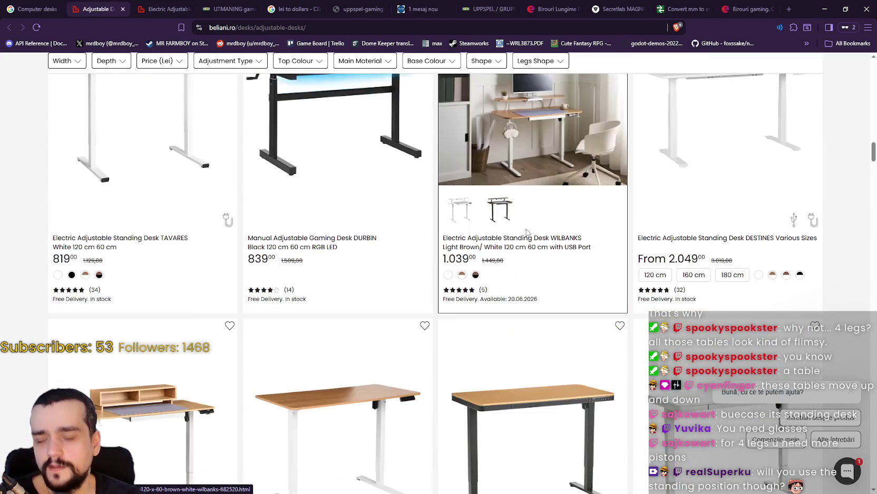
pyautogui.scroll(-5, 695, 175)
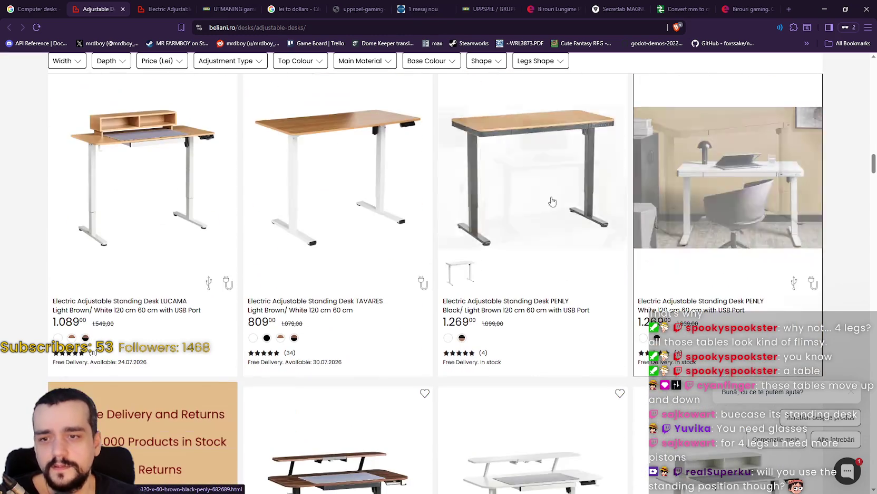
pyautogui.scroll(-7, 552, 193)
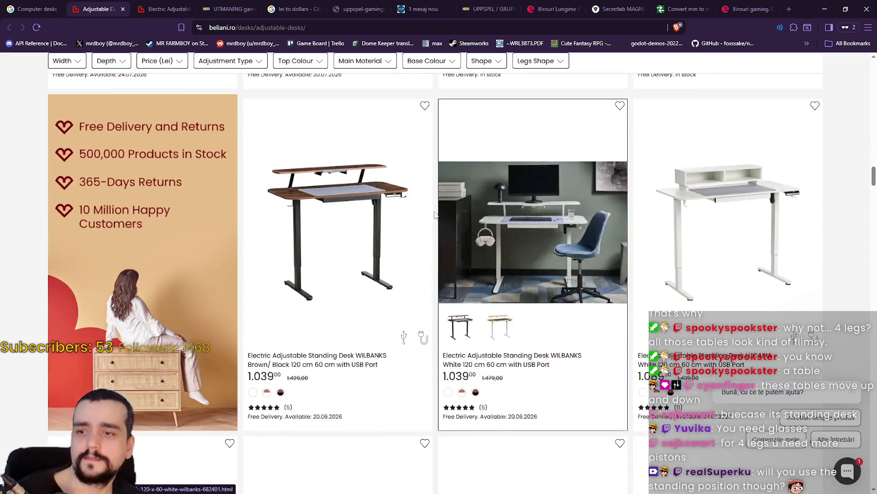
pyautogui.scroll(-10, 433, 215)
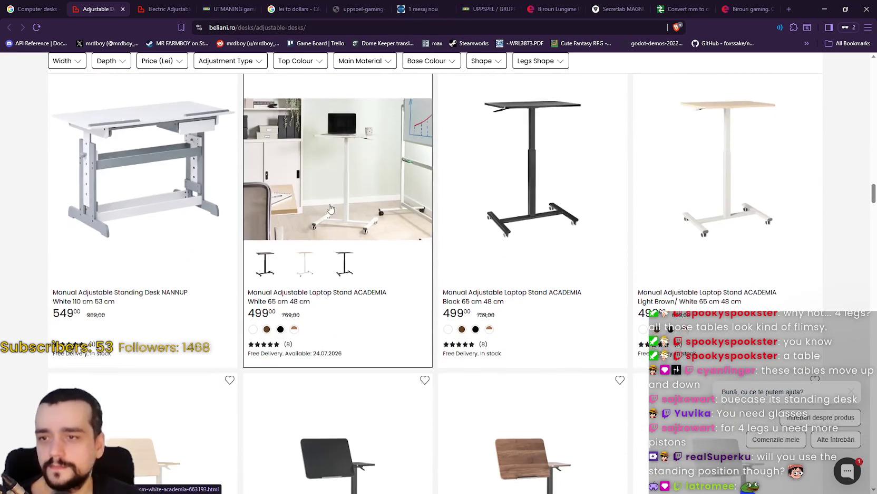
pyautogui.scroll(-3, 319, 230)
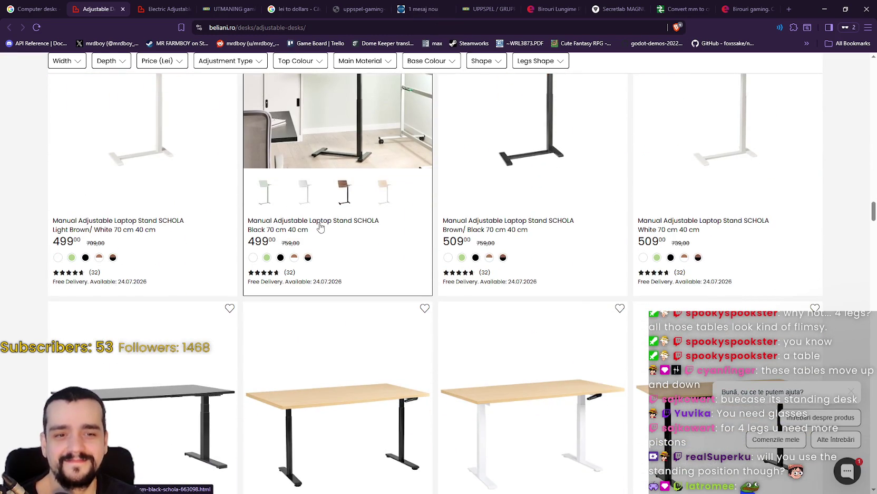
pyautogui.scroll(-1, 319, 225)
pyautogui.scroll(-3, 319, 226)
pyautogui.scroll(-4, 639, 255)
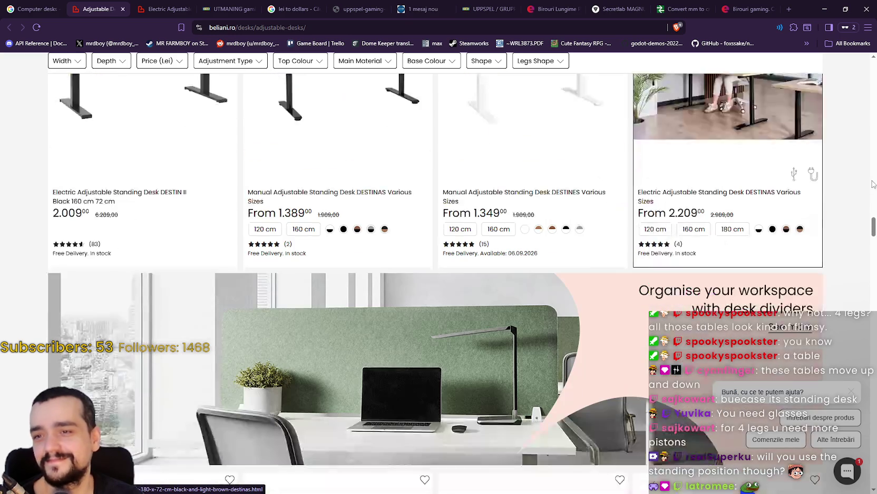
pyautogui.moveTo(874, 237)
pyautogui.mouseDown()
pyautogui.moveTo(870, 340)
pyautogui.moveTo(857, 363)
pyautogui.moveTo(865, 386)
pyautogui.moveTo(869, 169)
pyautogui.moveTo(844, 11)
pyautogui.mouseUp()
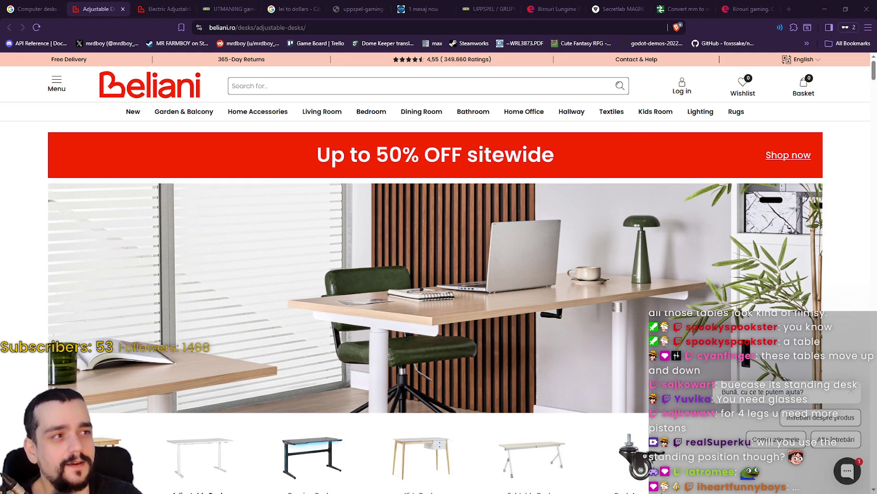
# - Minimize Brave to bring the Godot editor back to the front
pyautogui.click(826, 10)
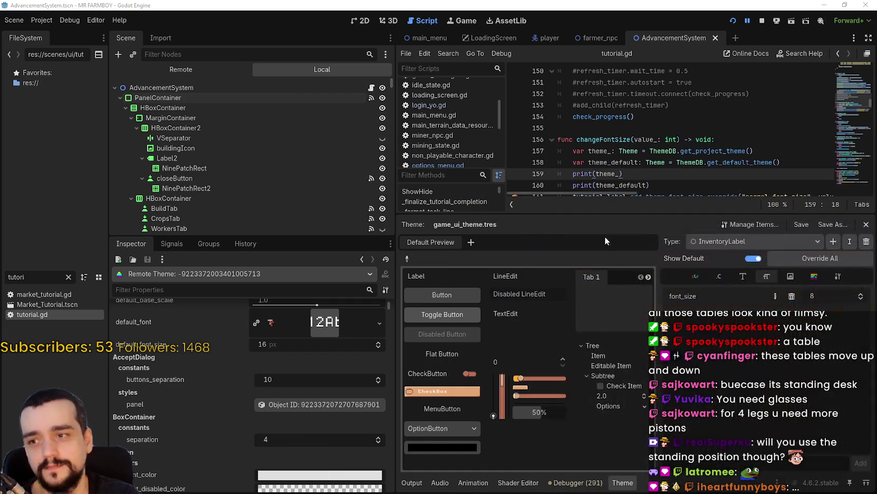
# - Enlarge the tutorial.gd code area to show more of changeFontSize
pyautogui.click(669, 139)
pyautogui.click(687, 172)
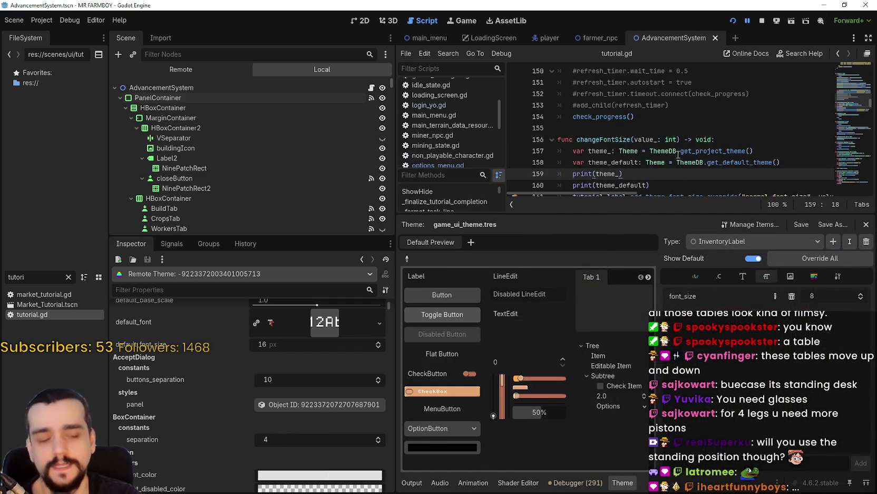
pyautogui.moveTo(678, 155)
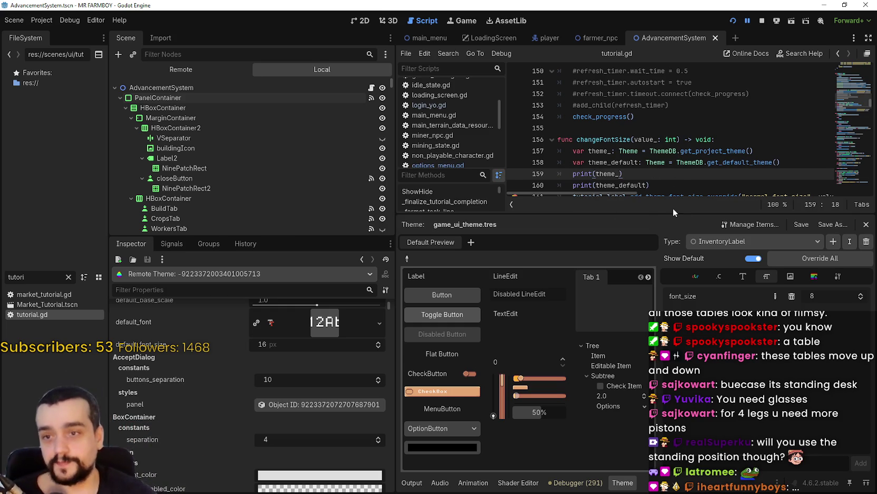
pyautogui.moveTo(673, 214); pyautogui.dragTo(671, 323)
pyautogui.click(639, 216)
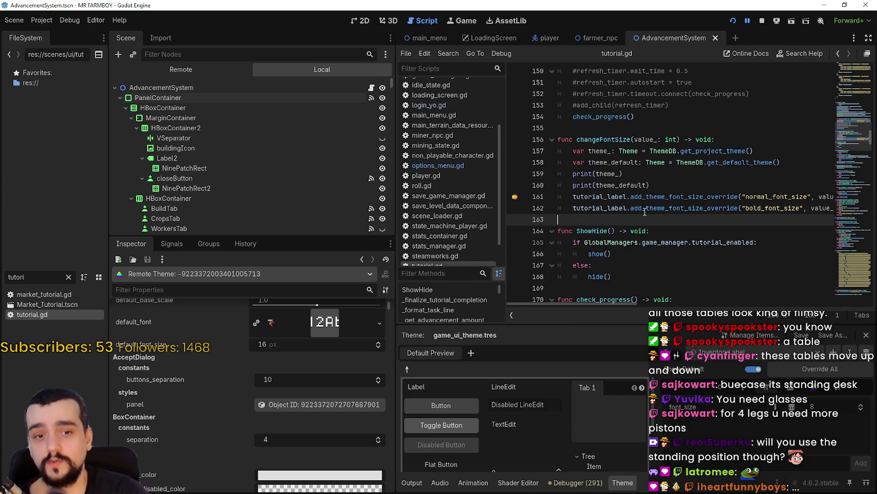
pyautogui.moveTo(644, 212)
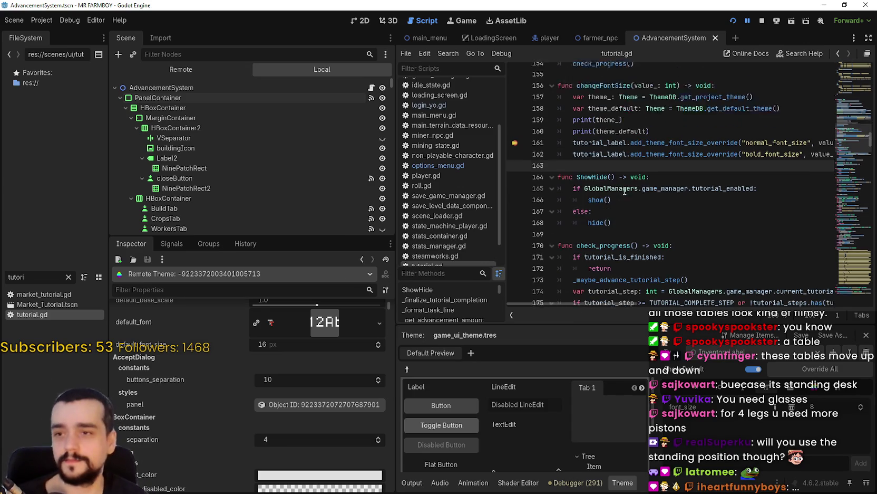
pyautogui.scroll(-1, 626, 187)
pyautogui.click(658, 152)
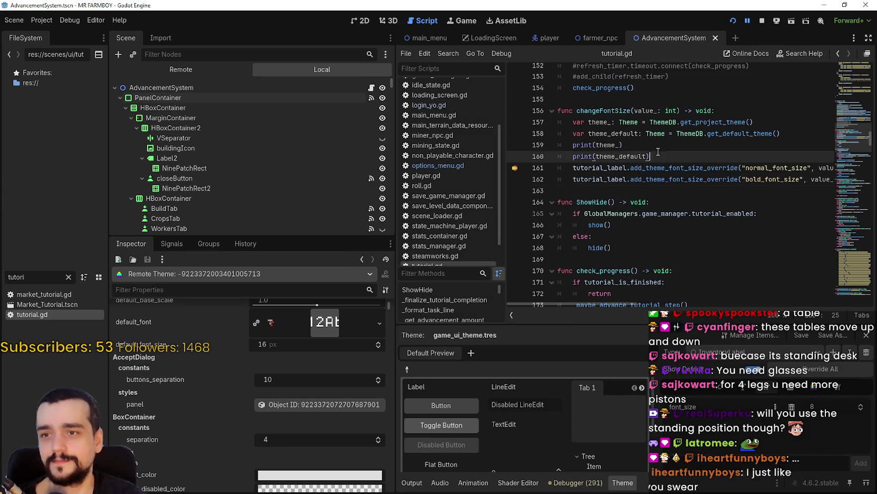
# - Comment out both print lines in changeFontSize with # and save
pyautogui.click(565, 146)
pyautogui.write('#@')
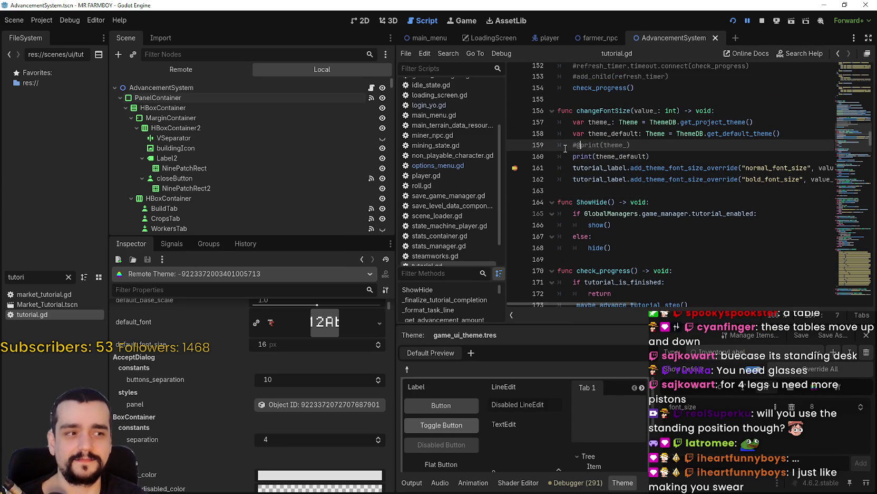
pyautogui.scroll(1, 565, 148)
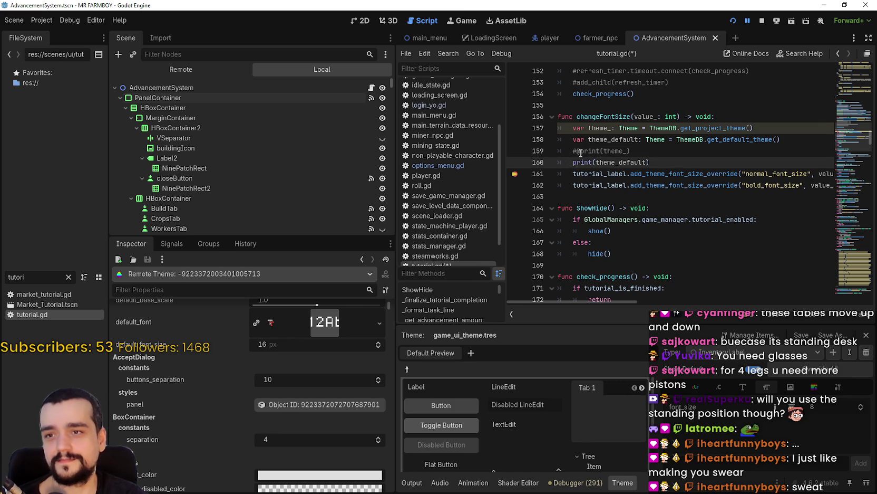
pyautogui.press('BackSpace')
pyautogui.click(574, 162)
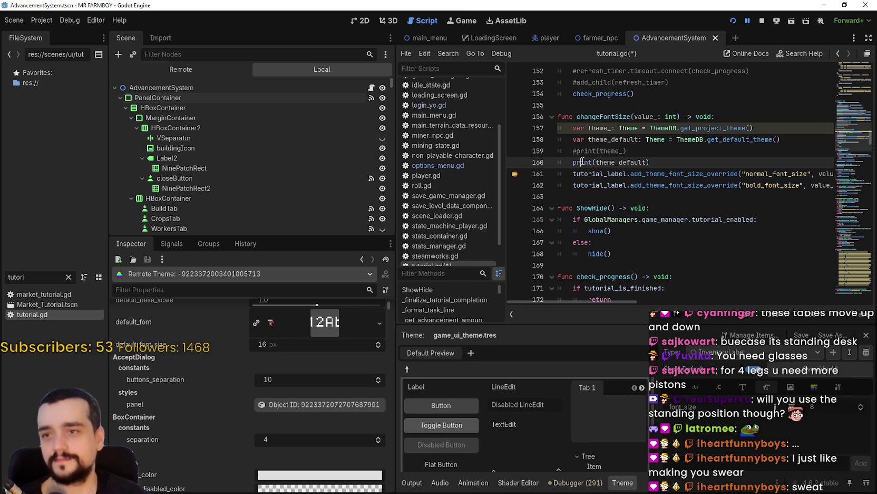
pyautogui.write('#')
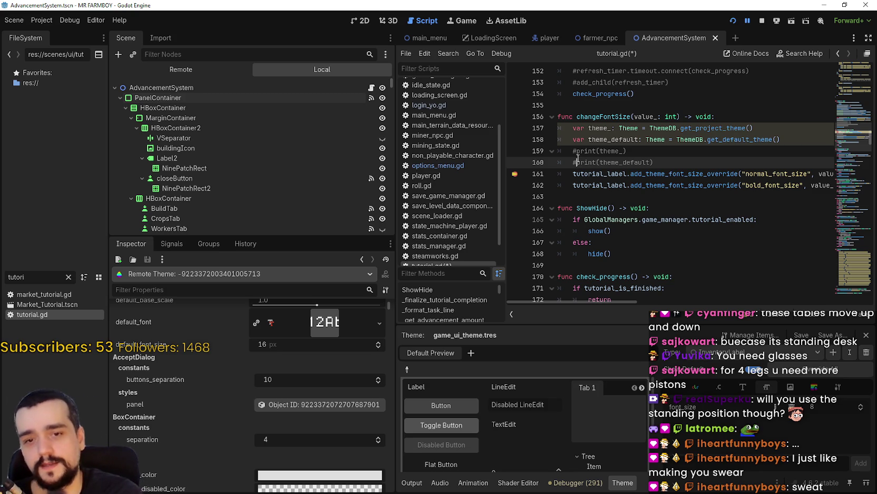
pyautogui.scroll(1, 604, 173)
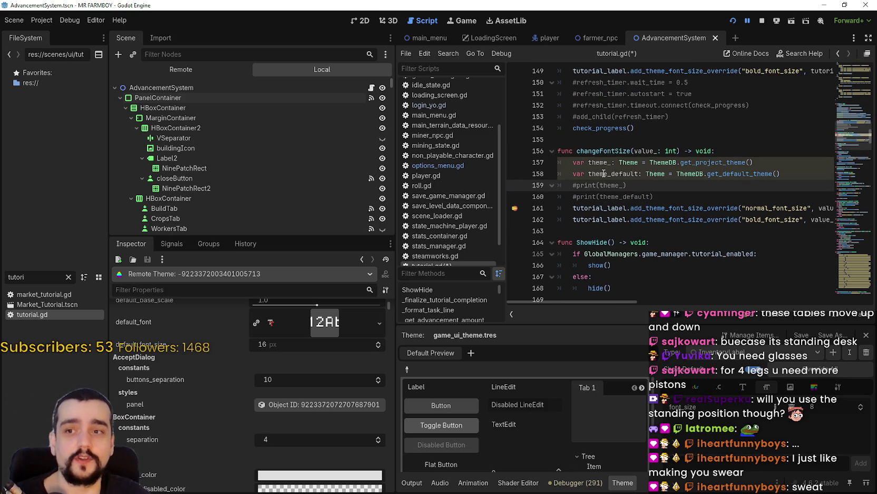
pyautogui.hotkey('ctrl', 's')
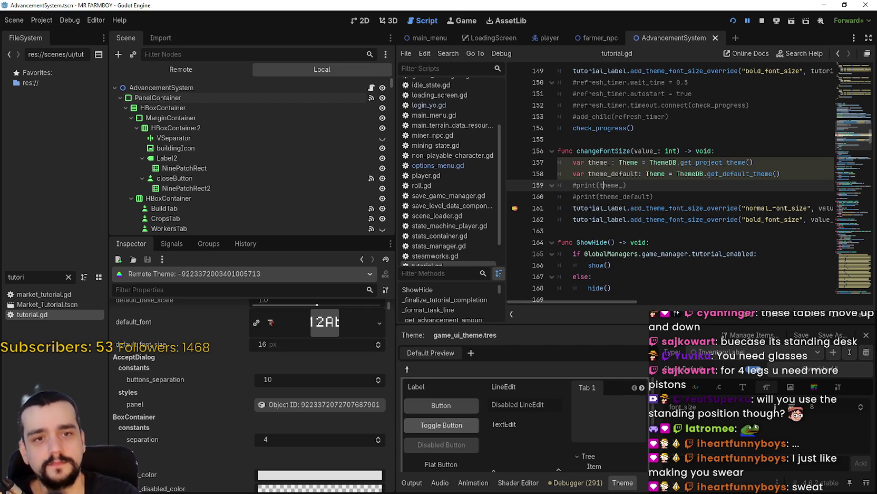
# - Hide the theme preview panel to give the script more room
pyautogui.click(595, 136)
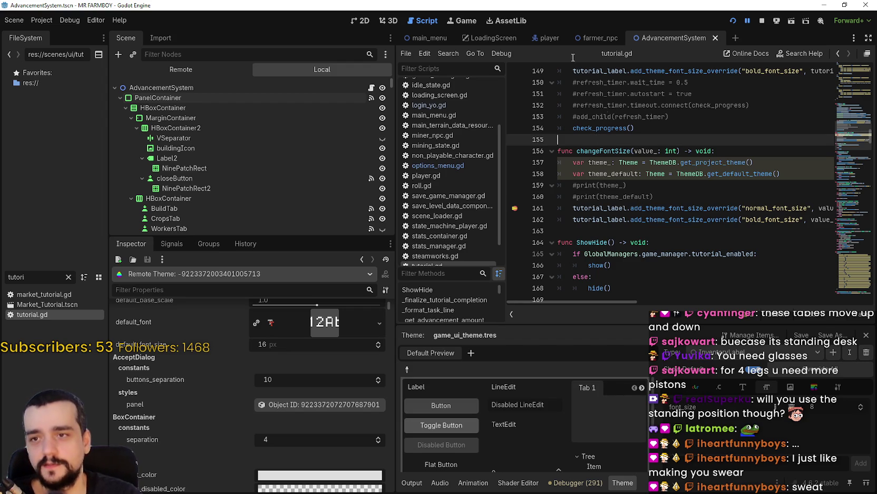
pyautogui.click(45, 20)
pyautogui.click(47, 20)
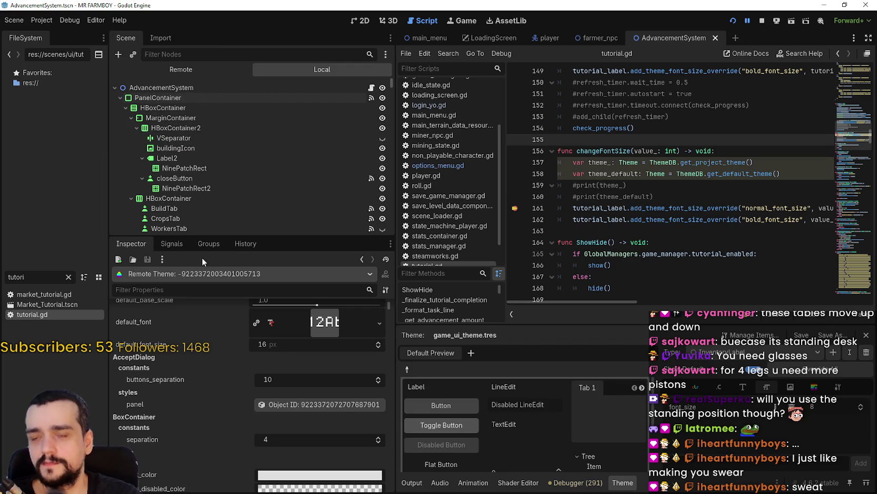
pyautogui.click(635, 483)
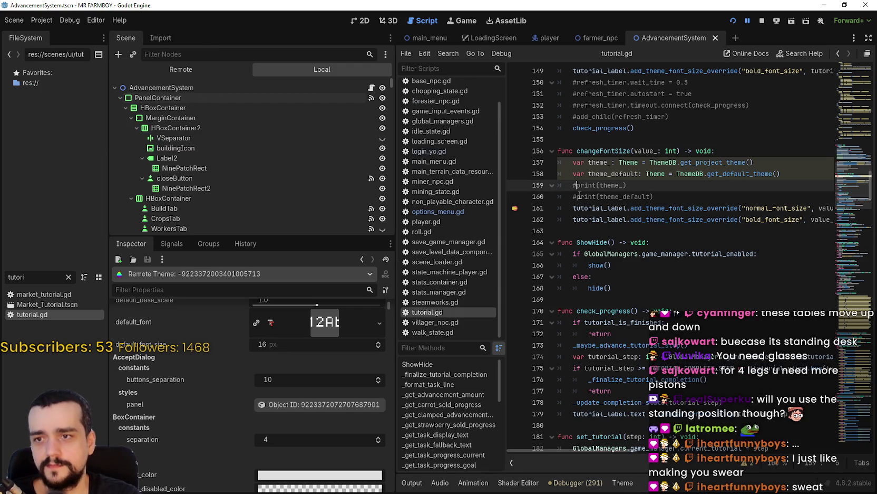
# - Comment out the two ThemeDB variable lines (157–158) and save again
pyautogui.click(527, 196)
pyautogui.click(570, 183)
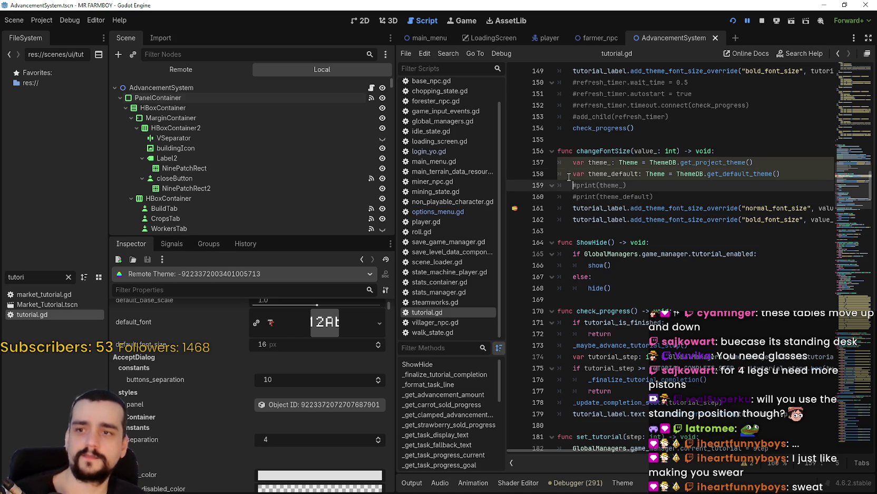
pyautogui.click(571, 173)
pyautogui.write('#')
pyautogui.click(572, 162)
pyautogui.write('#')
pyautogui.click(598, 185)
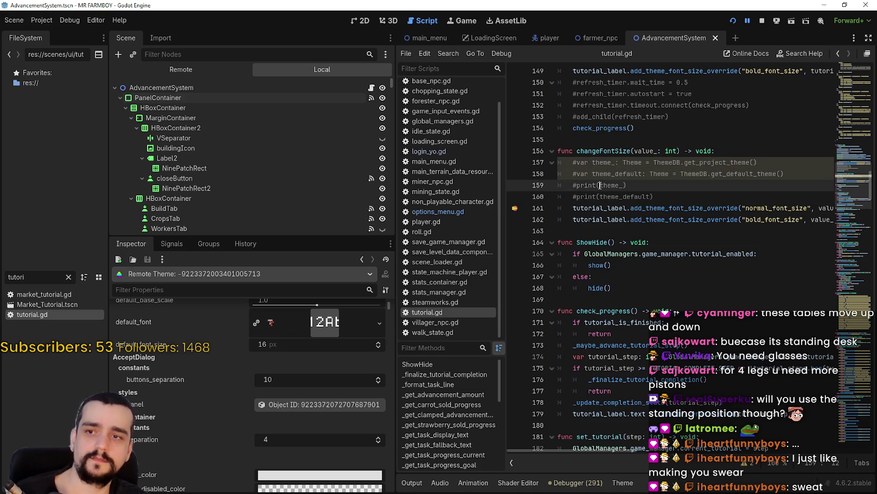
pyautogui.hotkey('ctrl', 's')
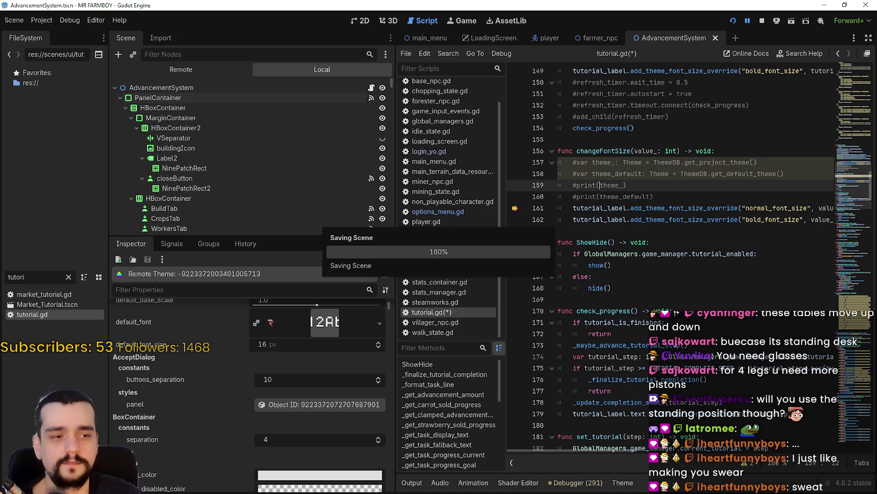
# - Check the game window, then continue past the line-161 breakpoint from the Debugger
pyautogui.hotkey('alt', 'Tab')
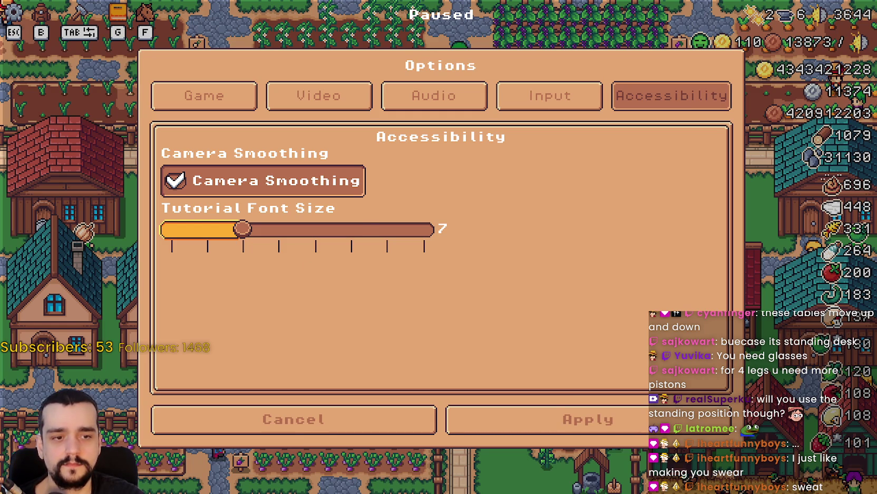
pyautogui.hotkey('alt', 'Tab')
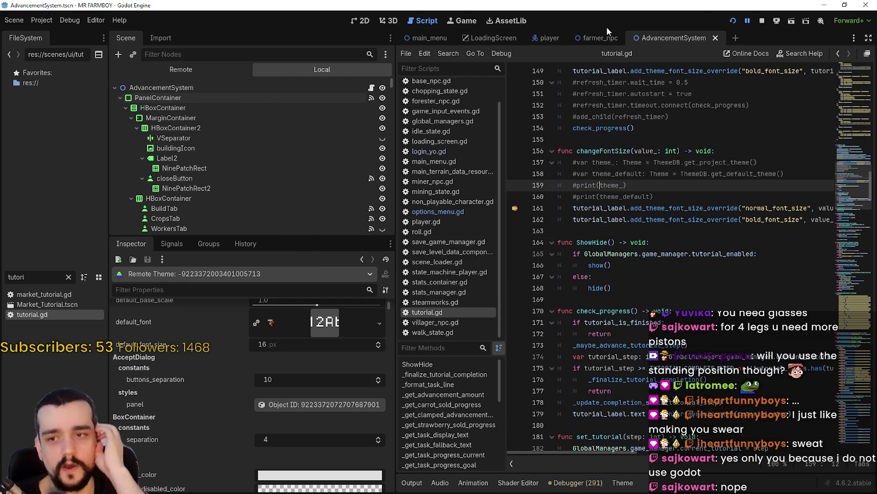
pyautogui.click(597, 231)
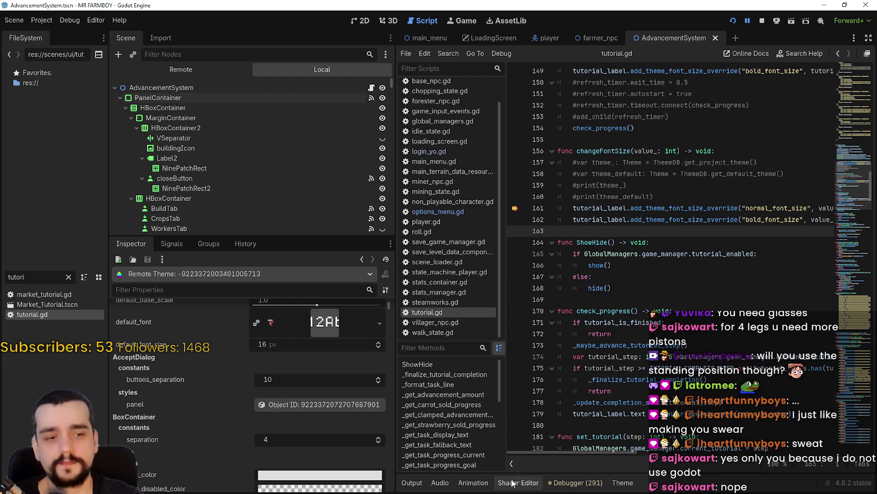
pyautogui.click(580, 487)
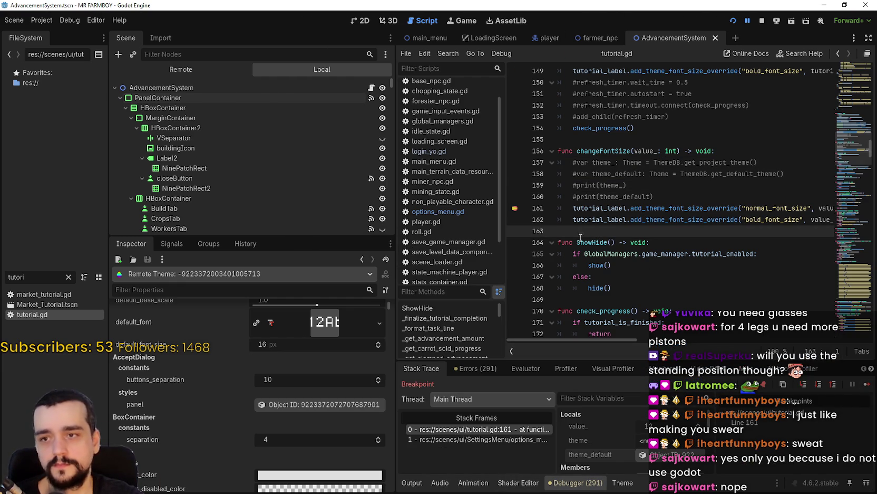
pyautogui.click(865, 387)
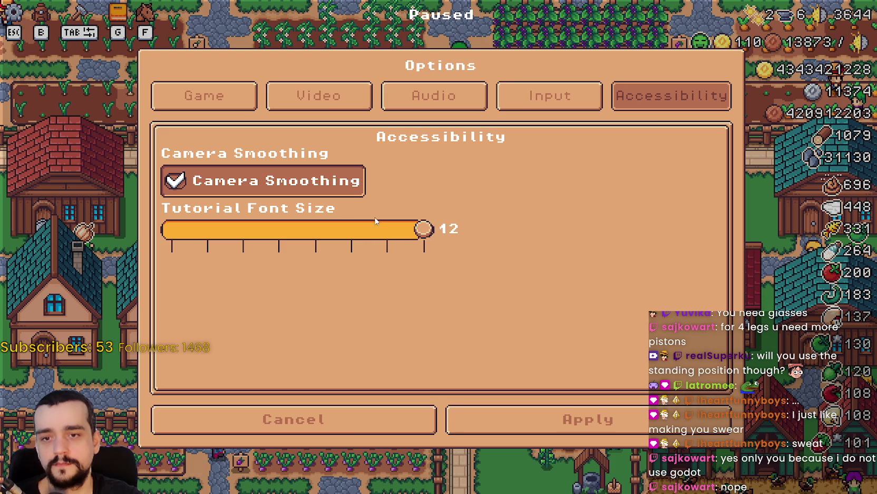
# - Cancel the options, resume the game, and toggle the Advancements panel and pause menu
pyautogui.click(348, 428)
pyautogui.click(449, 167)
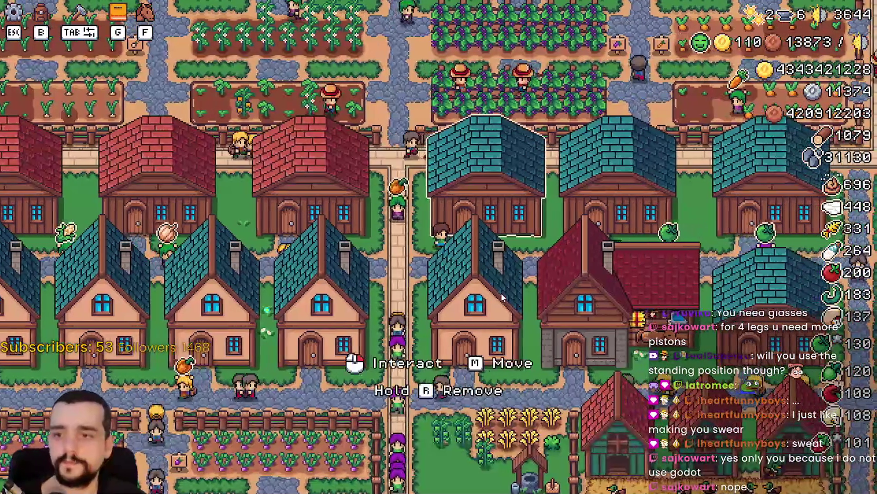
pyautogui.press('g')
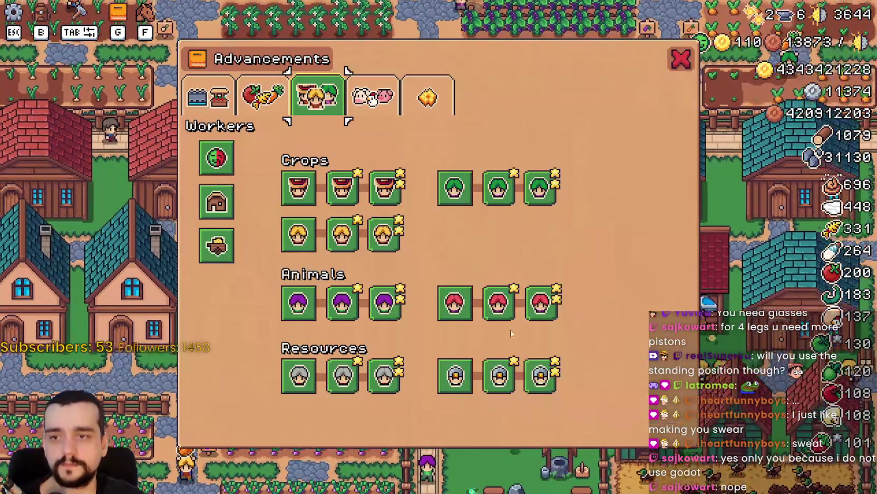
pyautogui.press('g')
pyautogui.press('Escape')
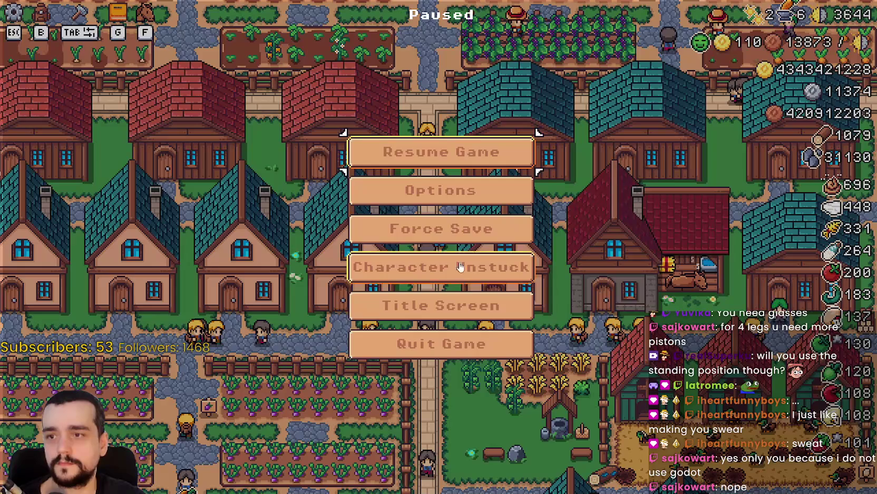
pyautogui.click(443, 152)
# - Open and close the Warehouse and the Stats & Inventory panel's stats page
pyautogui.click(556, 264)
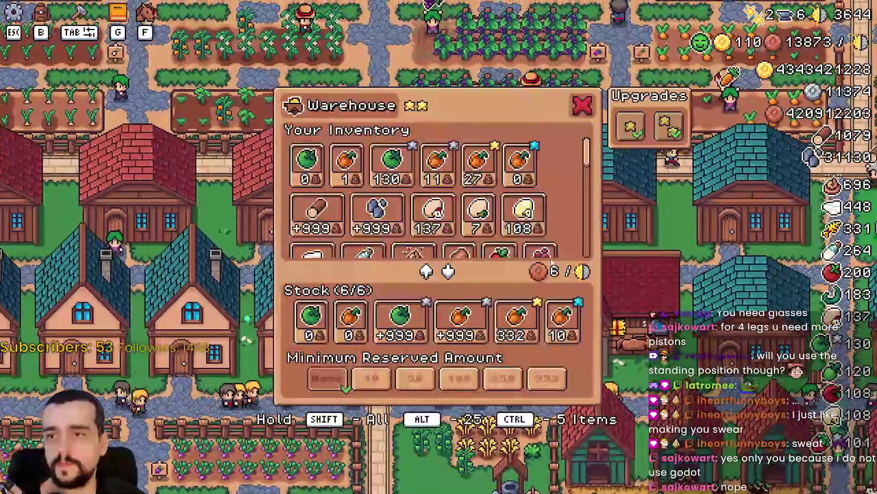
pyautogui.press('Escape')
pyautogui.press('b')
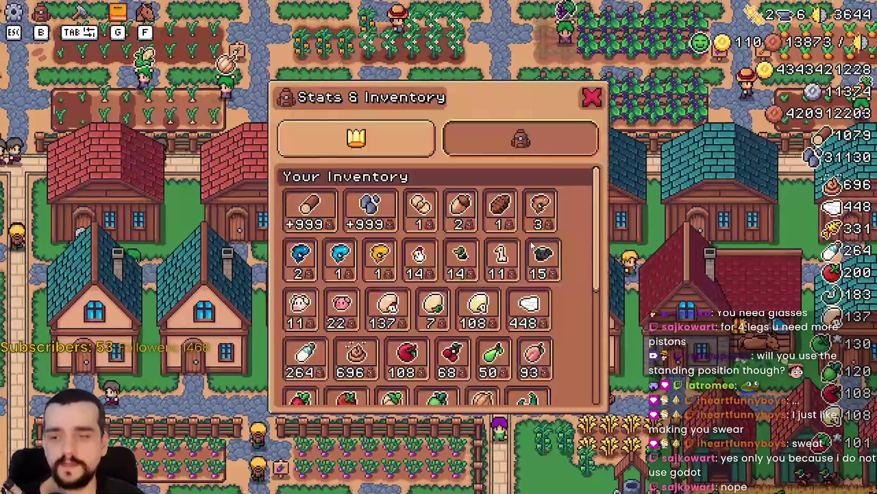
pyautogui.click(356, 138)
pyautogui.click(592, 97)
# - Pan the village and reopen the Warehouse, briefly checking Stats & Inventory
pyautogui.press('d')
pyautogui.click(527, 272)
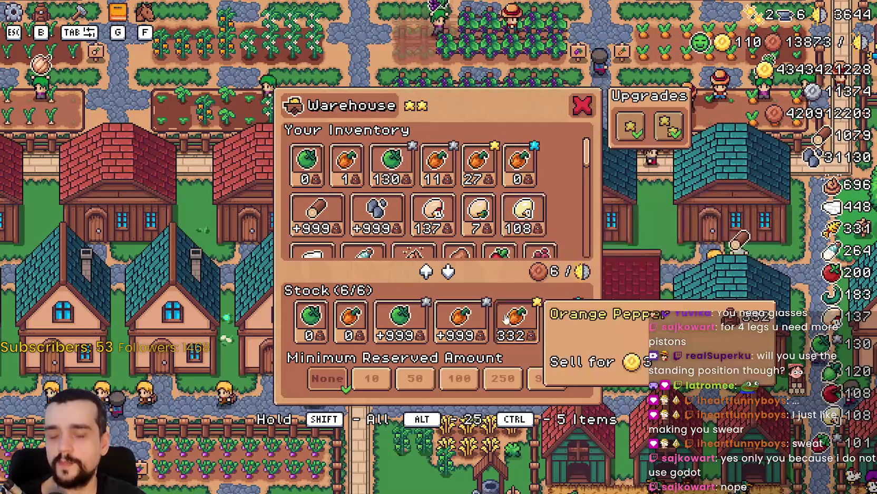
pyautogui.press('b')
pyautogui.click(591, 100)
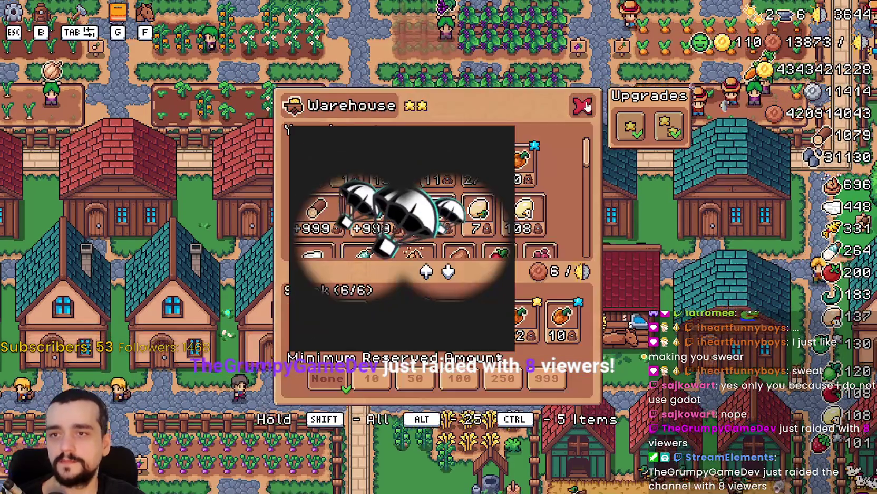
pyautogui.press('w')
pyautogui.press('a')
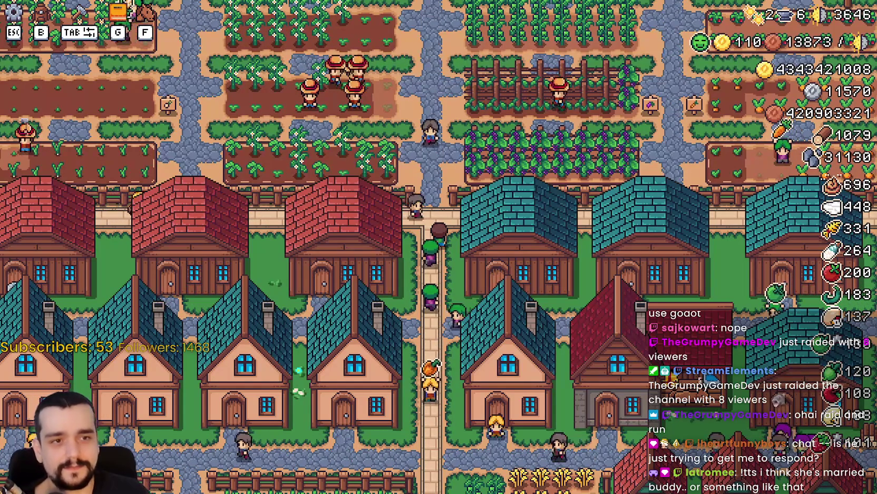
# - Walk the character north, east and west around the farm fields
pyautogui.press('w')
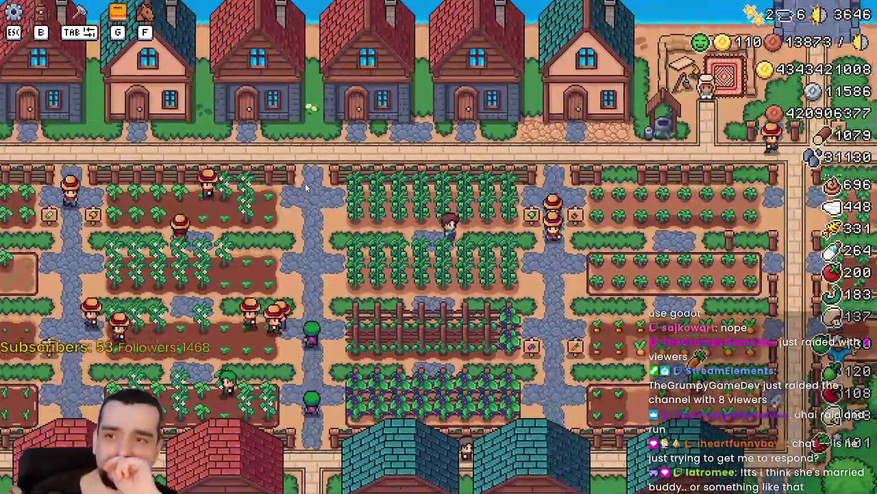
pyautogui.press('w')
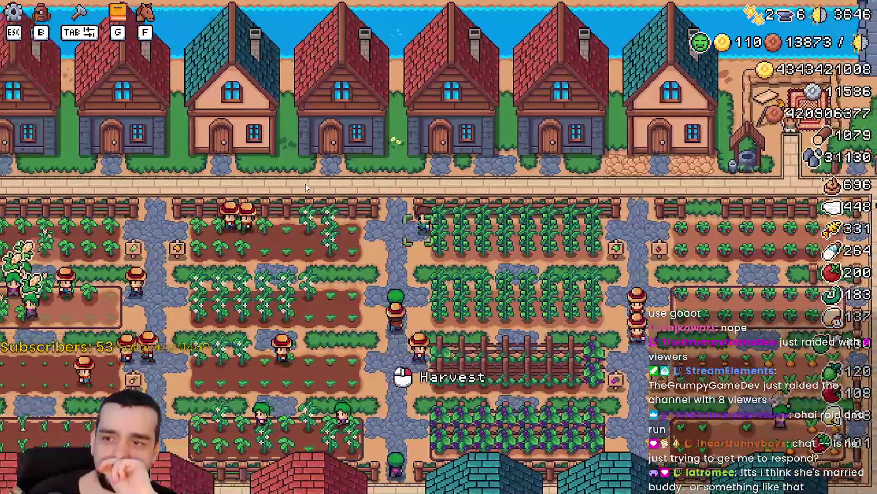
pyautogui.press('d')
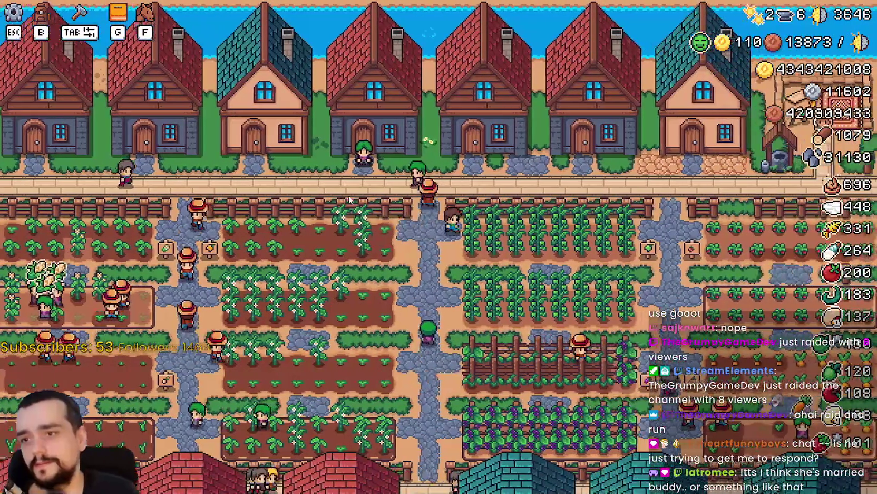
pyautogui.press('d')
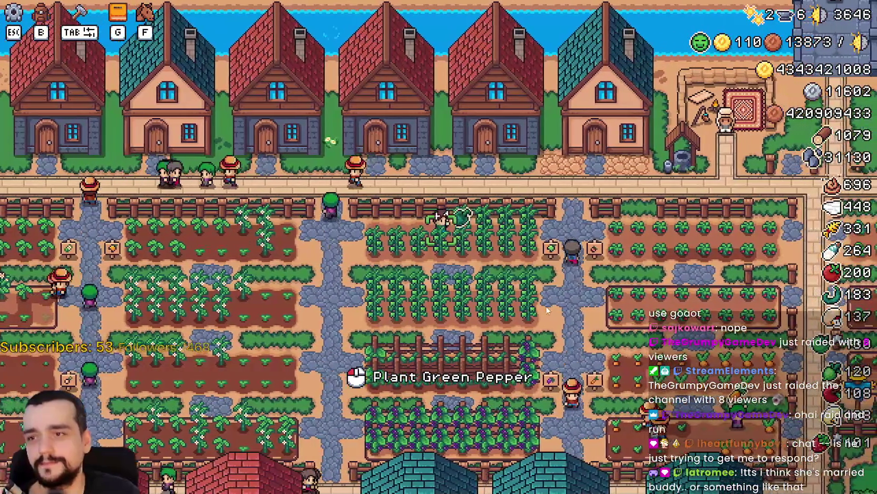
pyautogui.press('d')
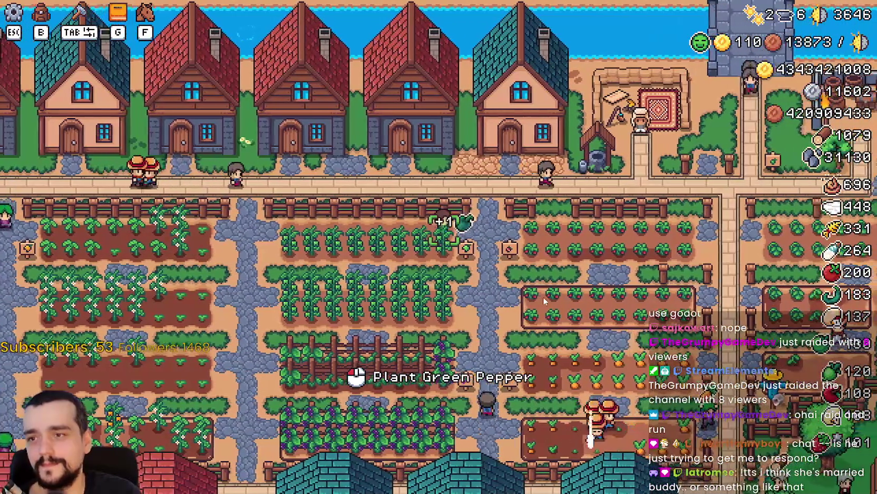
pyautogui.press('a')
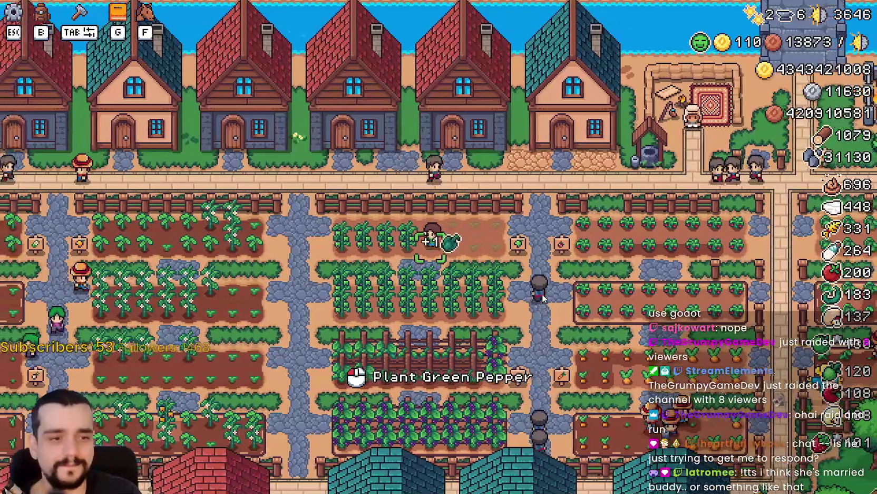
pyautogui.press('a')
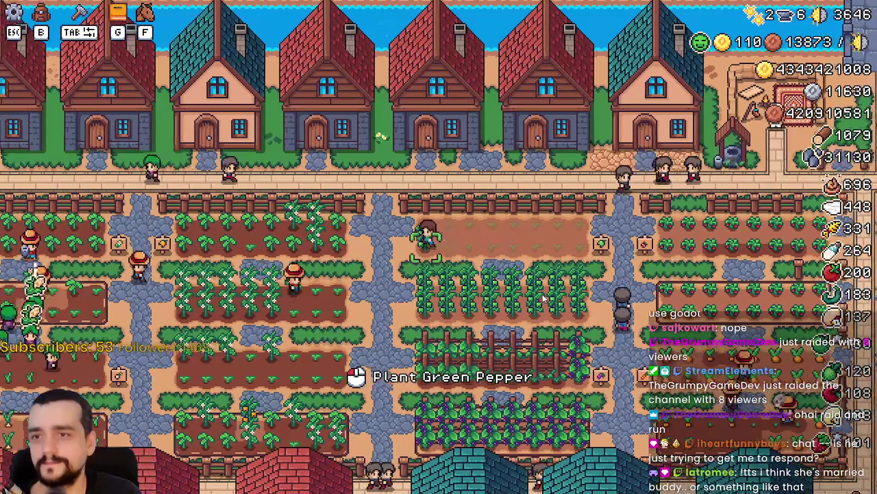
pyautogui.press('d')
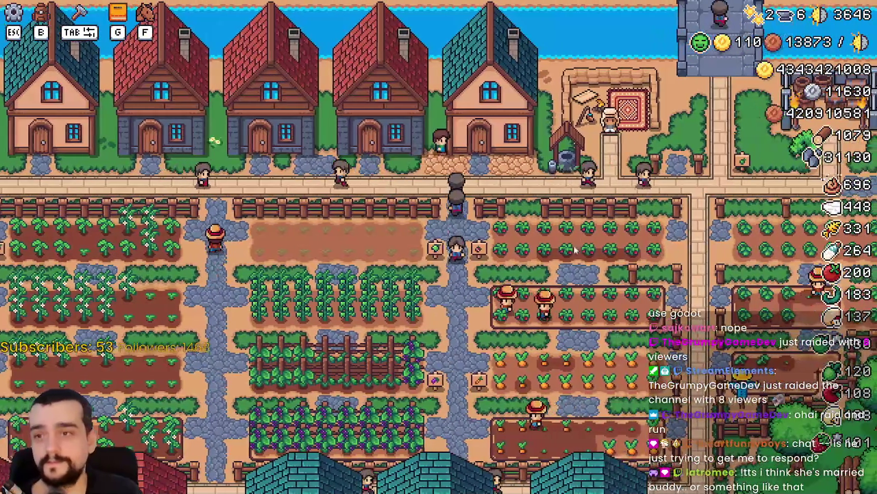
# - Check the Stats & Inventory panel's stats and inventory pages, then pause the game
pyautogui.press('b')
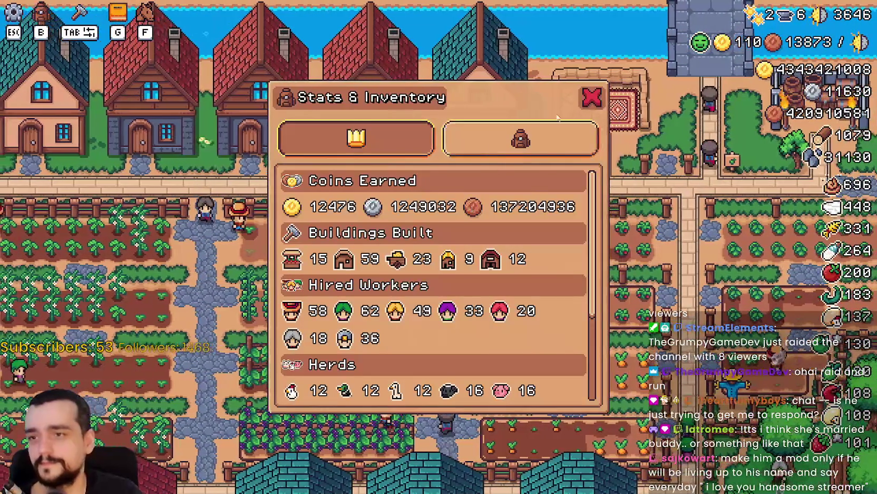
pyautogui.click(595, 100)
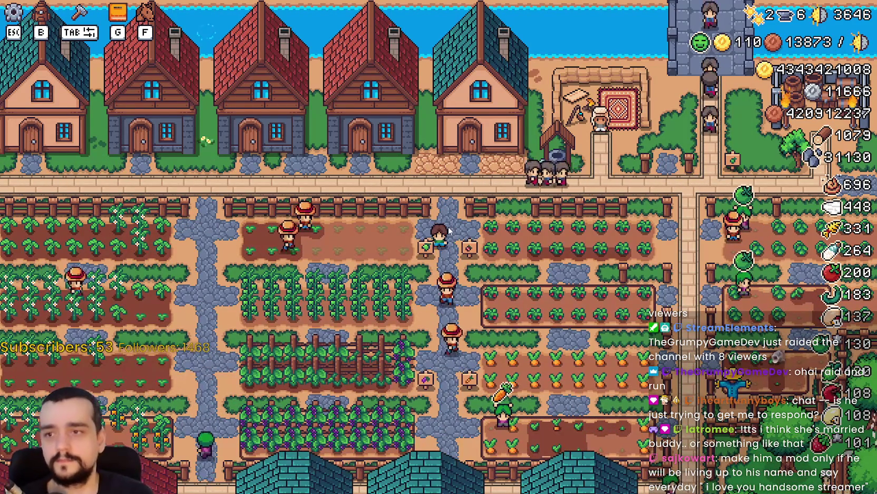
pyautogui.press('d')
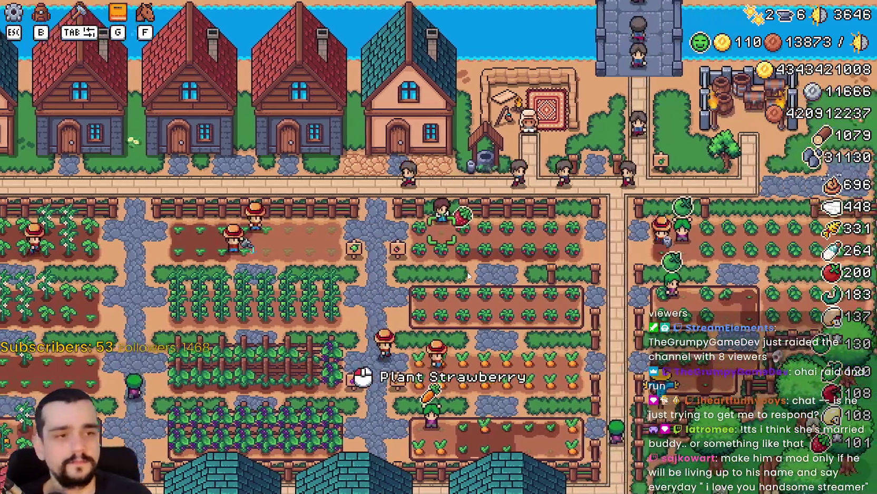
pyautogui.press('d')
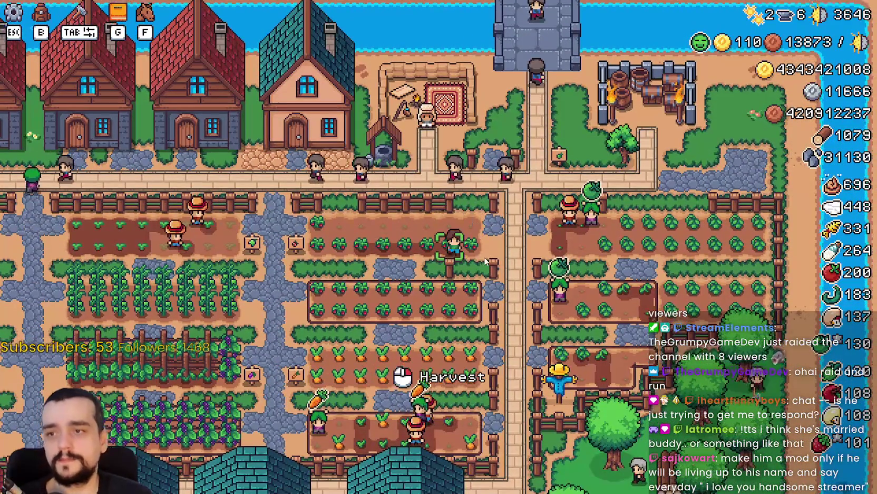
pyautogui.press('b')
pyautogui.click(520, 139)
pyautogui.click(401, 140)
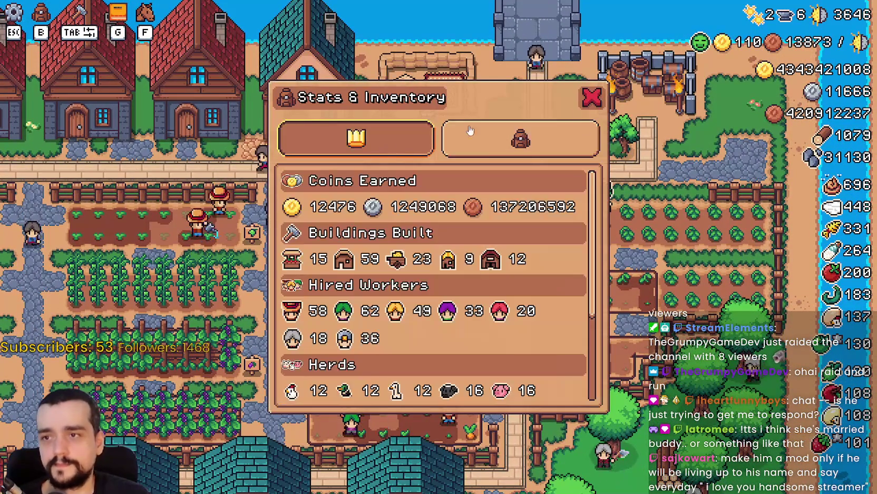
pyautogui.press('b')
pyautogui.press('Escape')
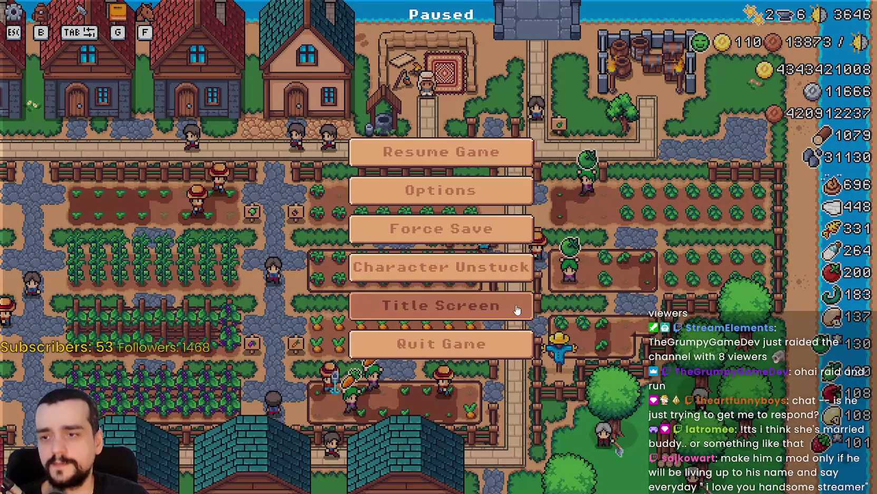
# - Quit to the MR FARMBOY title screen and return to the Godot editor
pyautogui.click(516, 304)
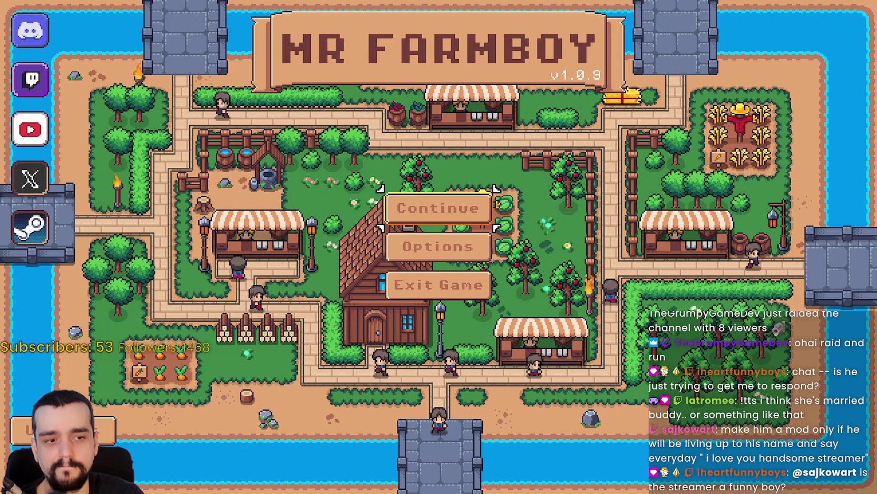
pyautogui.hotkey('alt', 'Tab')
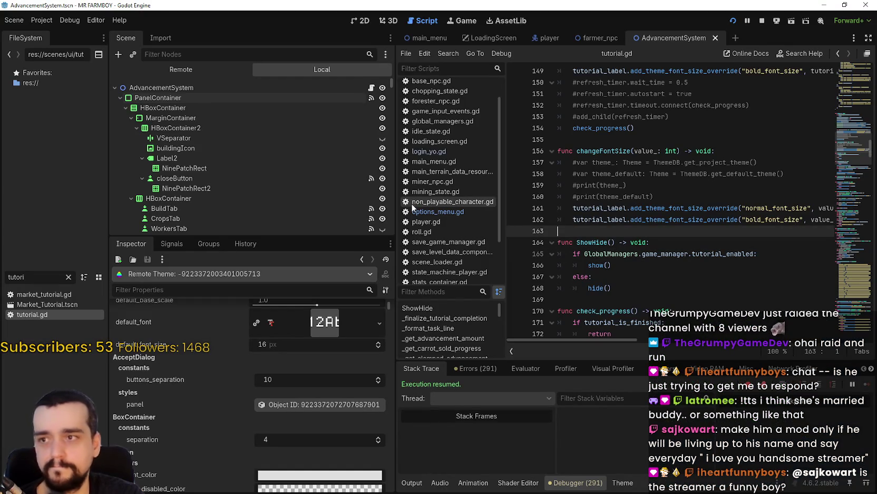
# - Narrow the Scene dock, switch it to the Remote tree, and expand MainMenu
pyautogui.moveTo(397, 211); pyautogui.dragTo(291, 205)
pyautogui.click(163, 70)
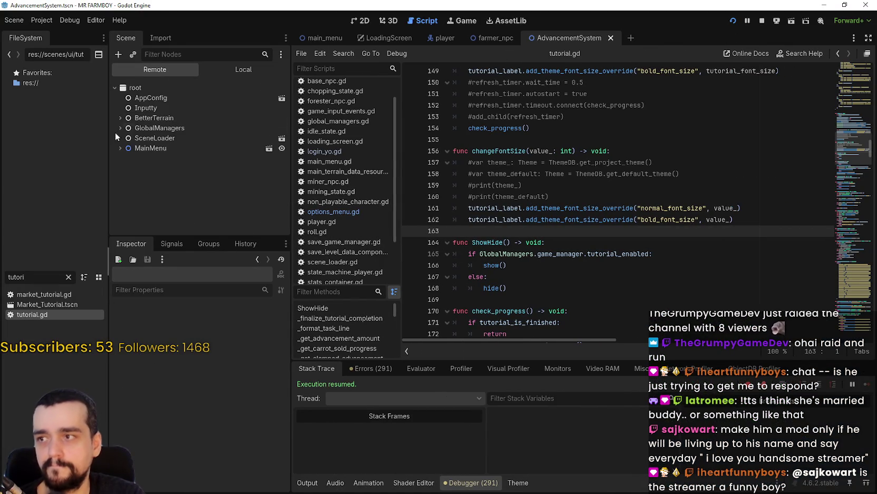
pyautogui.click(114, 147)
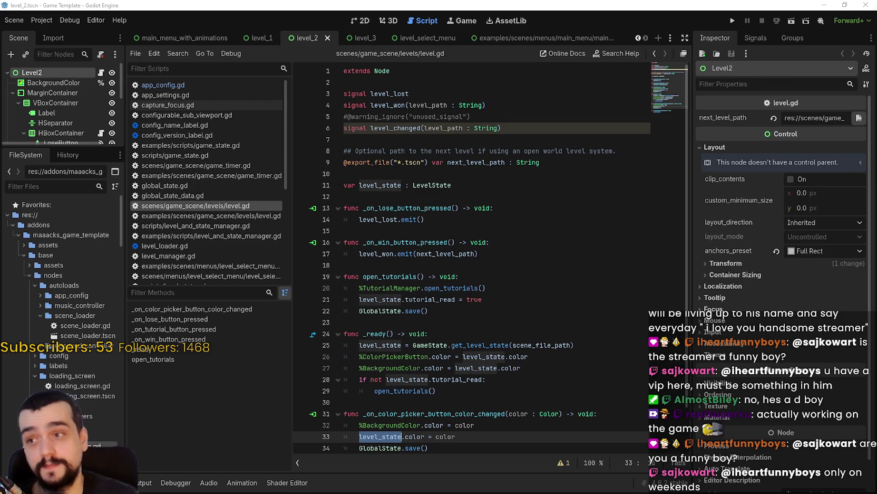
# - Switch to the level_1 scene and select the level_changed signal name on line 6
pyautogui.click(95, 20)
pyautogui.moveTo(119, 20)
pyautogui.click(266, 42)
pyautogui.click(262, 38)
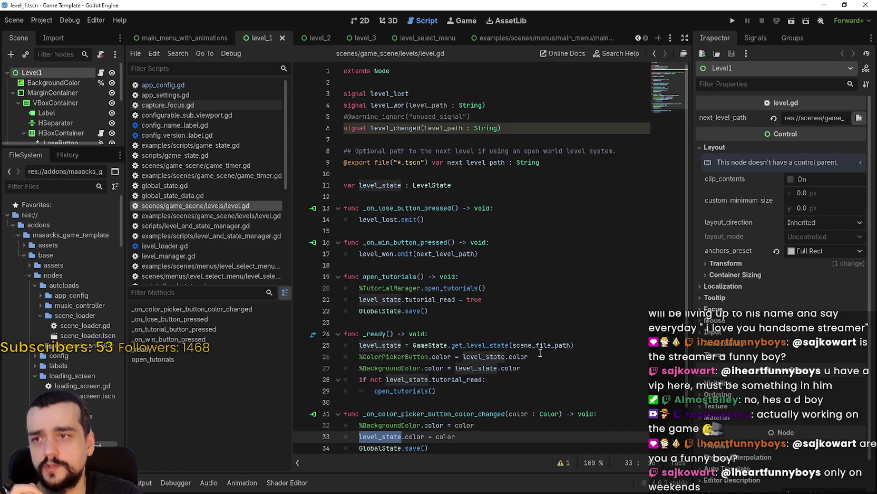
pyautogui.doubleClick(388, 128)
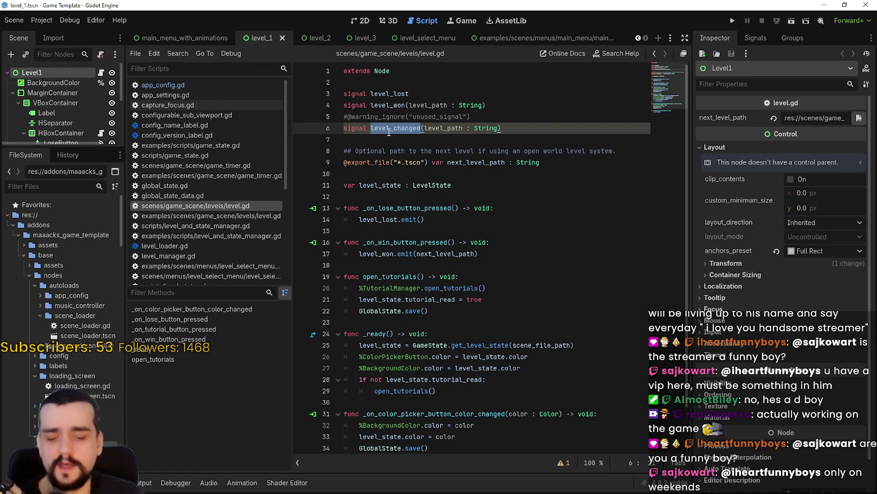
# - Filter the FileSystem for game_ui and open game_ui.tscn
pyautogui.click(33, 184)
pyautogui.write('game_ui')
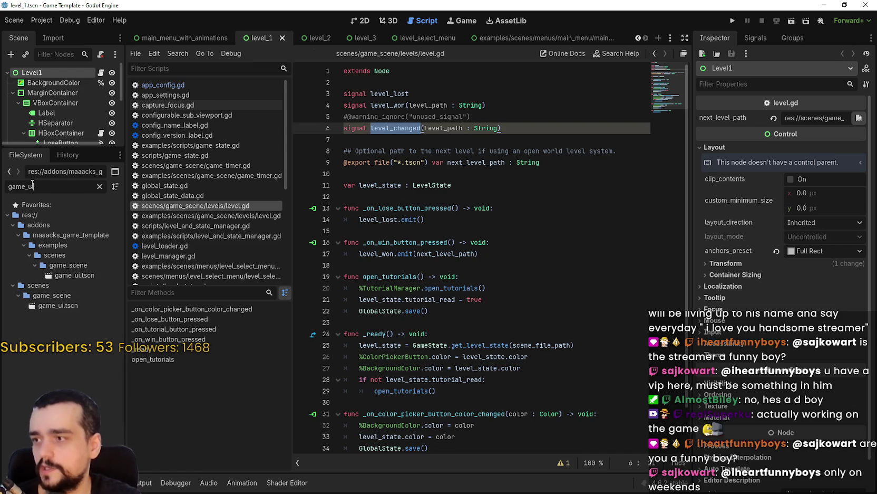
pyautogui.doubleClick(58, 305)
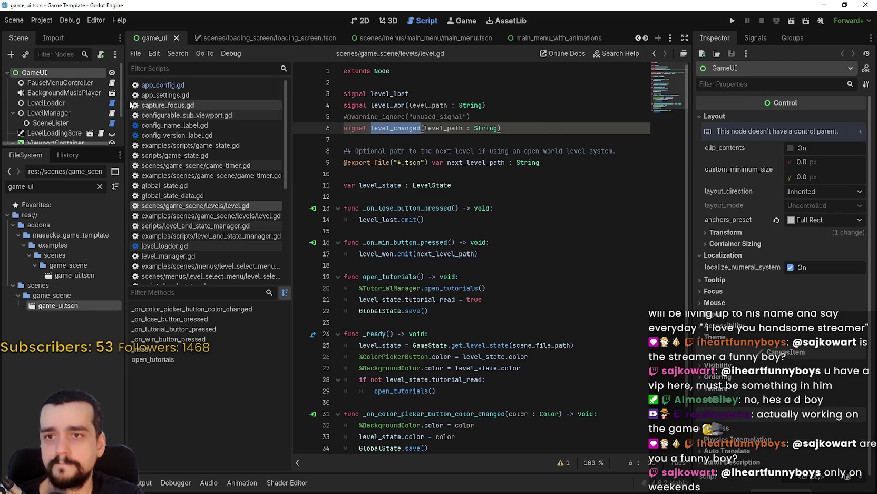
# - Resize the scene tree and Inspector docks and inspect the LevelManager node
pyautogui.moveTo(35, 73); pyautogui.dragTo(354, 174)
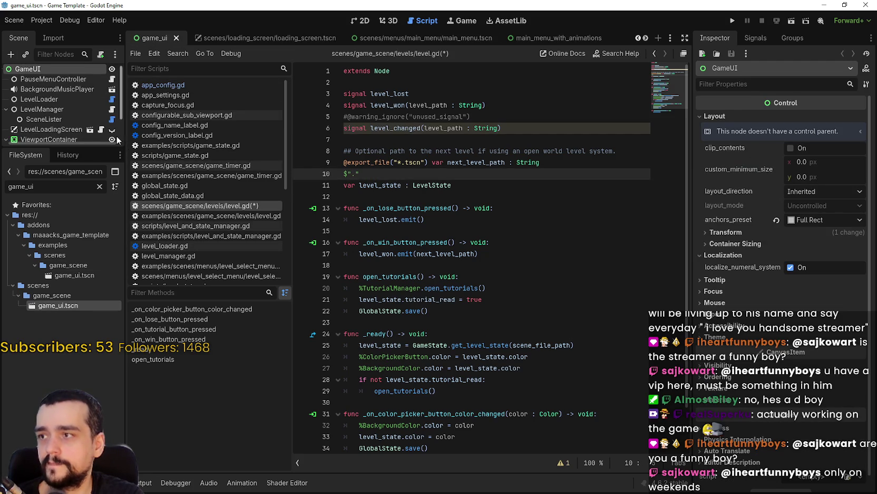
pyautogui.moveTo(122, 138); pyautogui.dragTo(383, 138)
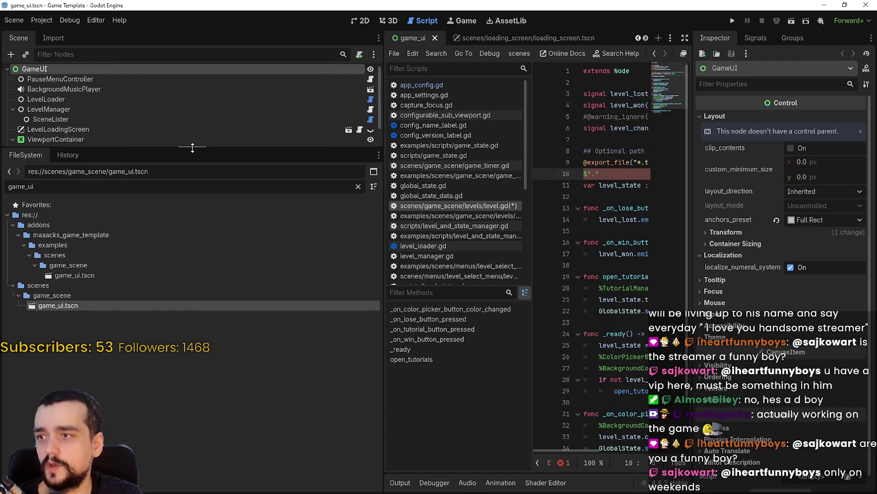
pyautogui.click(168, 112)
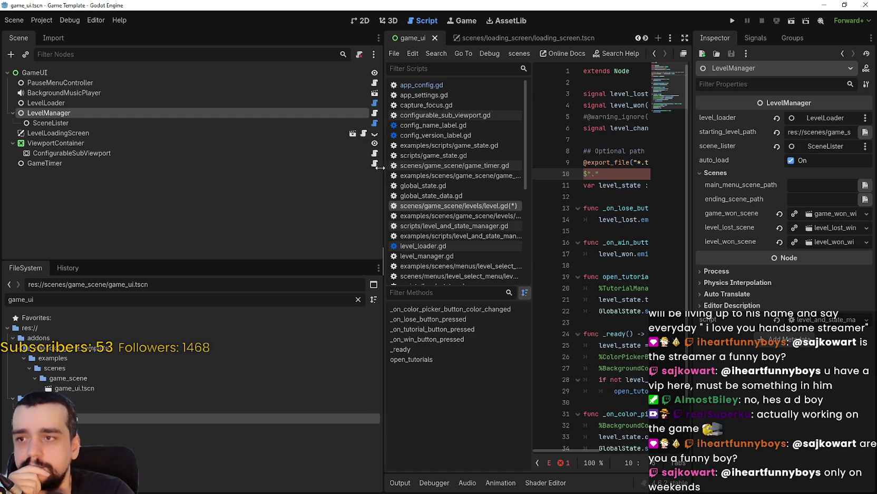
pyautogui.moveTo(384, 171); pyautogui.dragTo(276, 176)
pyautogui.moveTo(694, 174); pyautogui.dragTo(559, 172)
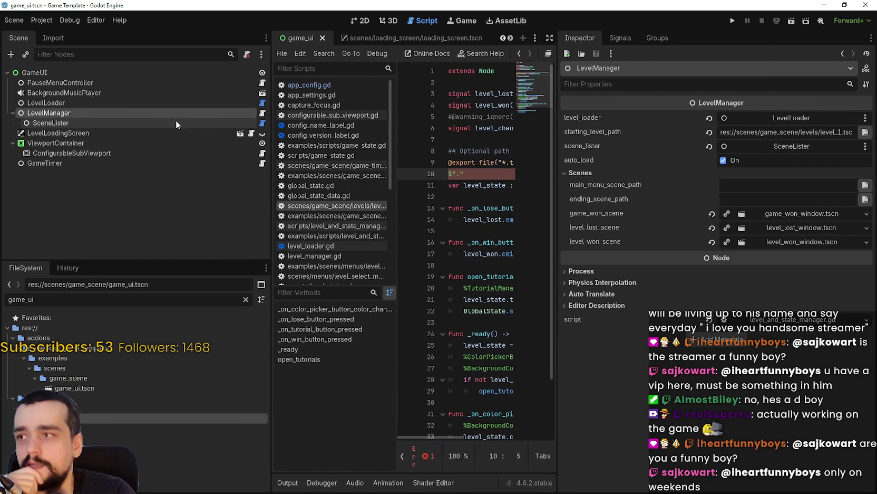
# - Select the LevelLoader node and open its level_loader.gd script
pyautogui.click(243, 100)
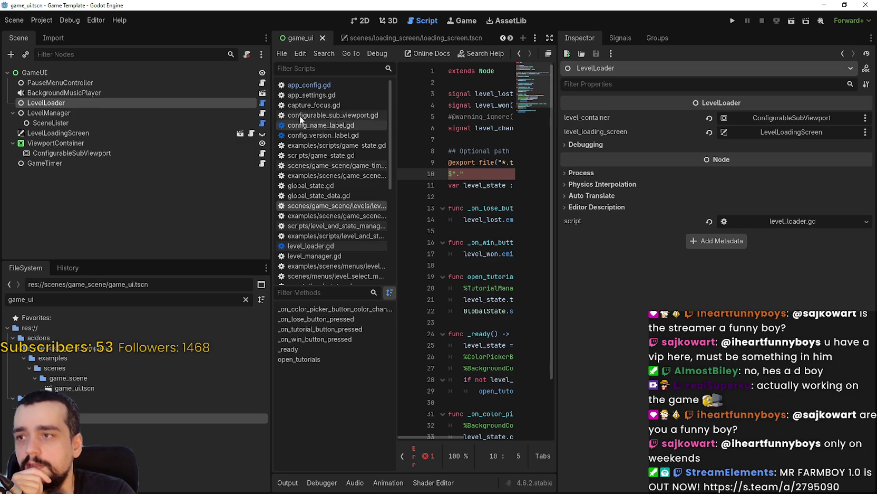
pyautogui.click(262, 113)
pyautogui.click(263, 104)
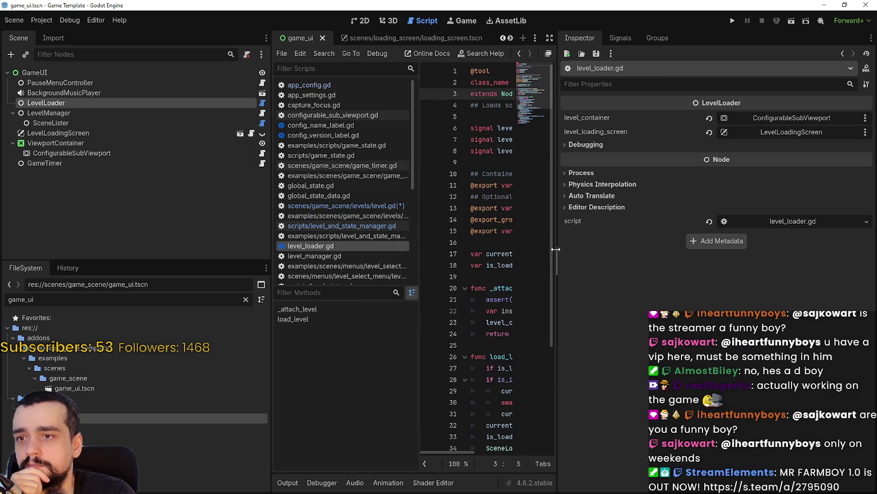
# - Shrink the side docks to widen the code and scroll through level_loader.gd
pyautogui.moveTo(556, 248); pyautogui.dragTo(637, 248)
pyautogui.moveTo(270, 212); pyautogui.dragTo(191, 211)
pyautogui.click(519, 150)
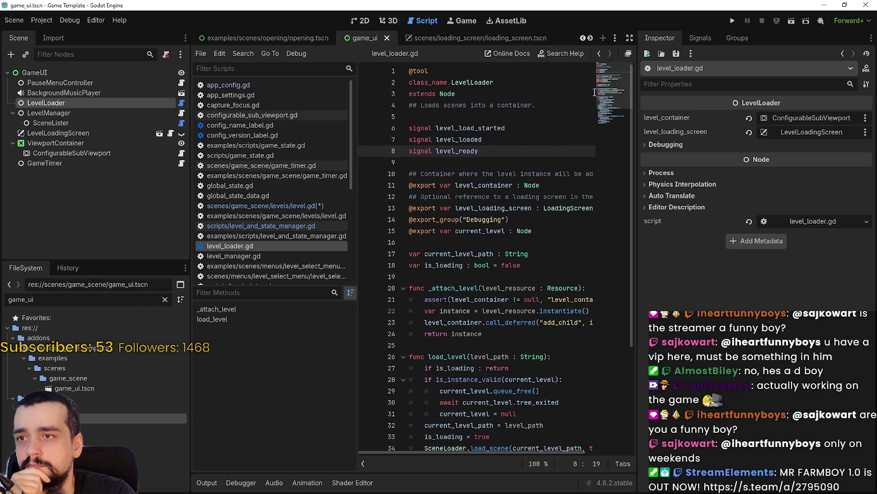
pyautogui.scroll(-1, 535, 256)
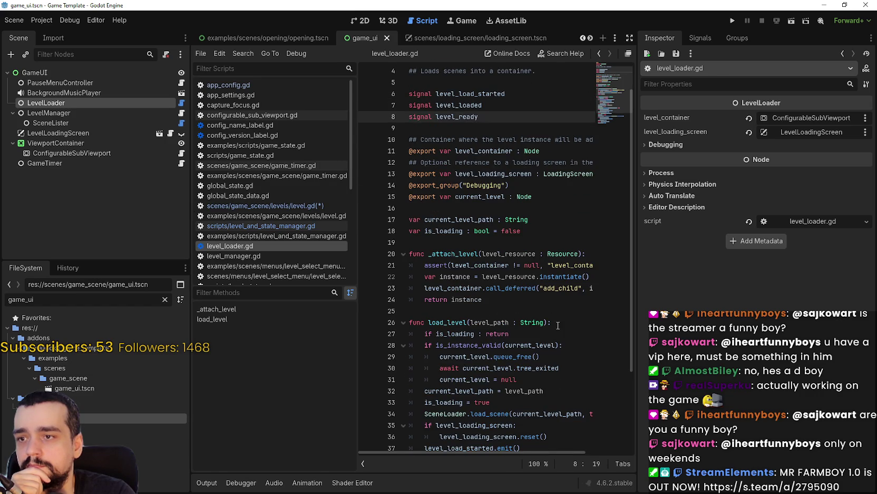
pyautogui.scroll(-2, 559, 326)
pyautogui.scroll(-1, 578, 236)
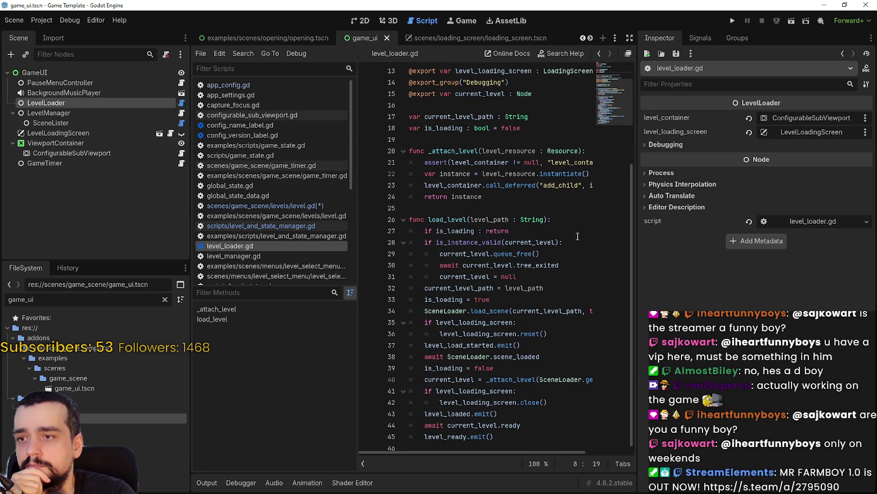
pyautogui.scroll(-1, 577, 236)
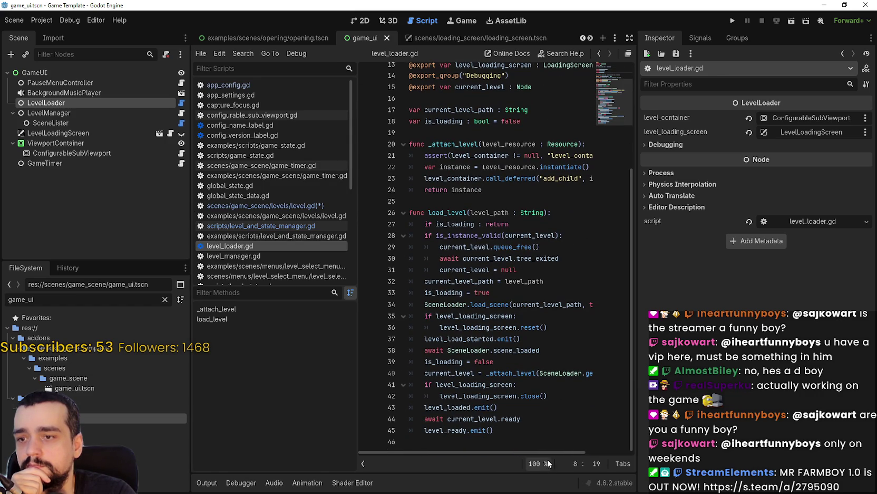
pyautogui.moveTo(546, 454)
pyautogui.mouseDown()
pyautogui.moveTo(591, 446)
pyautogui.moveTo(491, 442)
pyautogui.mouseUp()
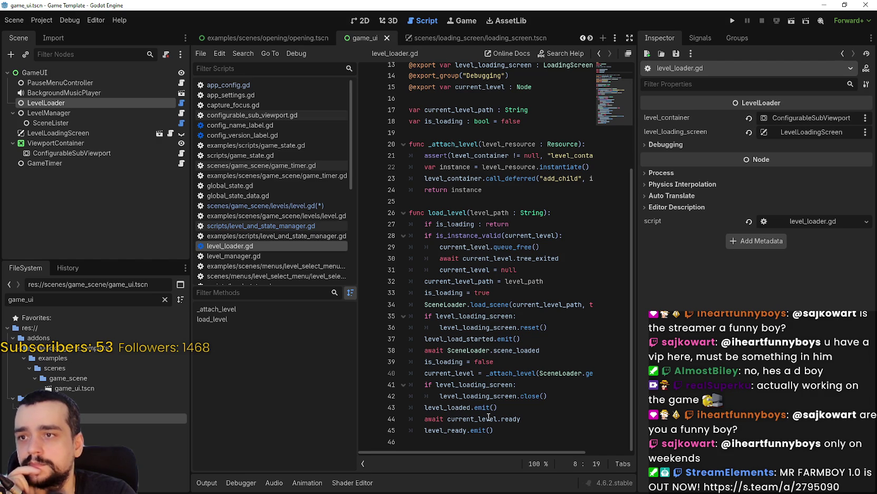
pyautogui.scroll(3, 487, 406)
pyautogui.scroll(1, 487, 406)
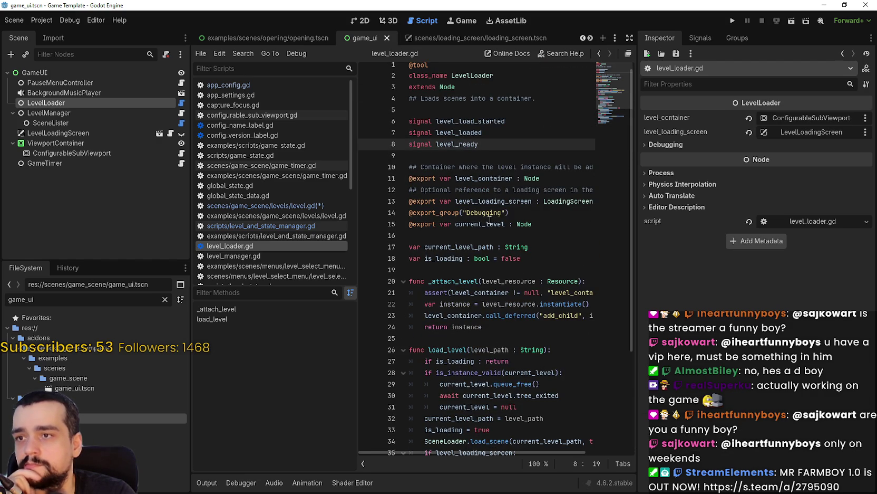
# - Highlight the level_ready signal and the SceneLoader wait on line 38
pyautogui.doubleClick(454, 143)
pyautogui.scroll(-4, 521, 431)
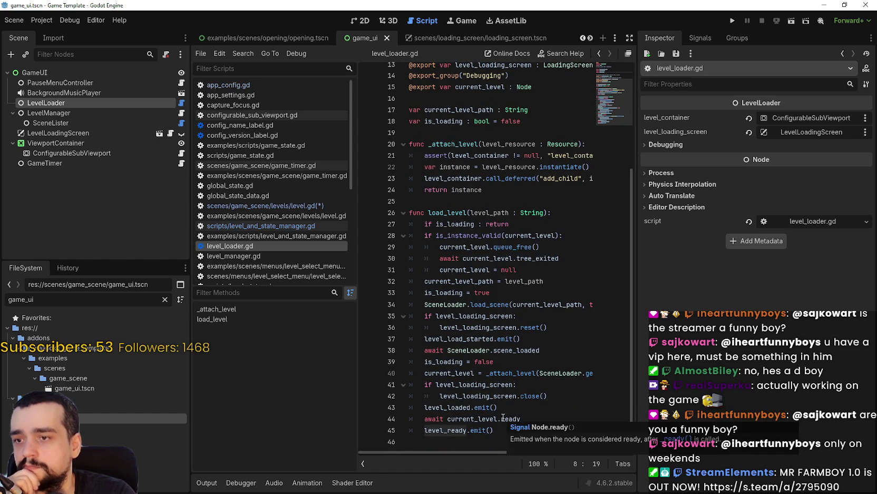
pyautogui.doubleClick(517, 351)
pyautogui.doubleClick(468, 350)
pyautogui.click(488, 350)
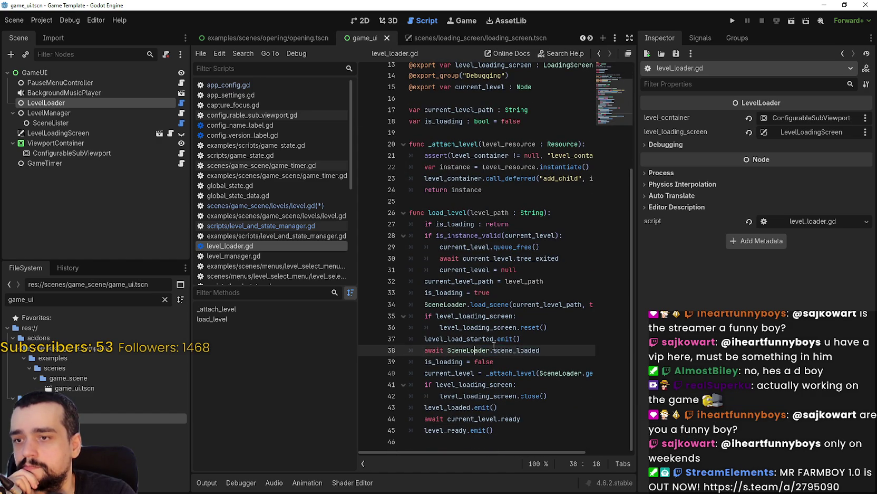
pyautogui.click(523, 444)
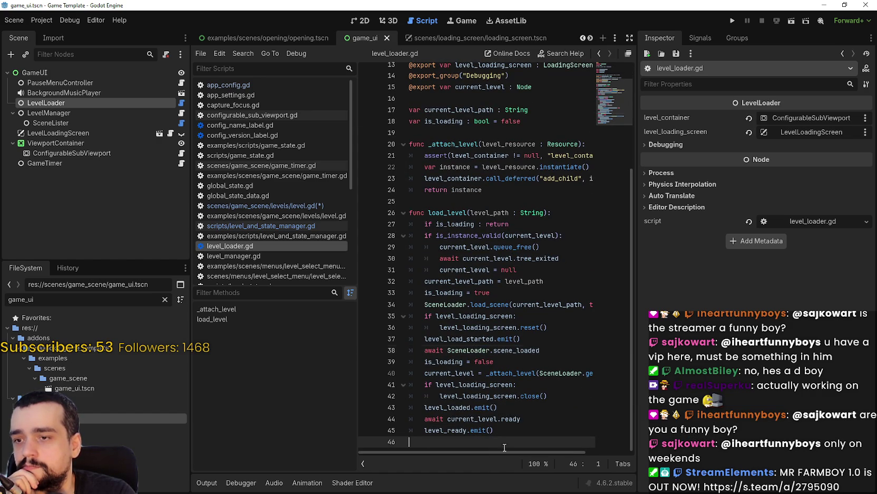
pyautogui.moveTo(523, 452); pyautogui.dragTo(530, 452)
pyautogui.hscroll(-2, 528, 449)
pyautogui.hscroll(5, 532, 436)
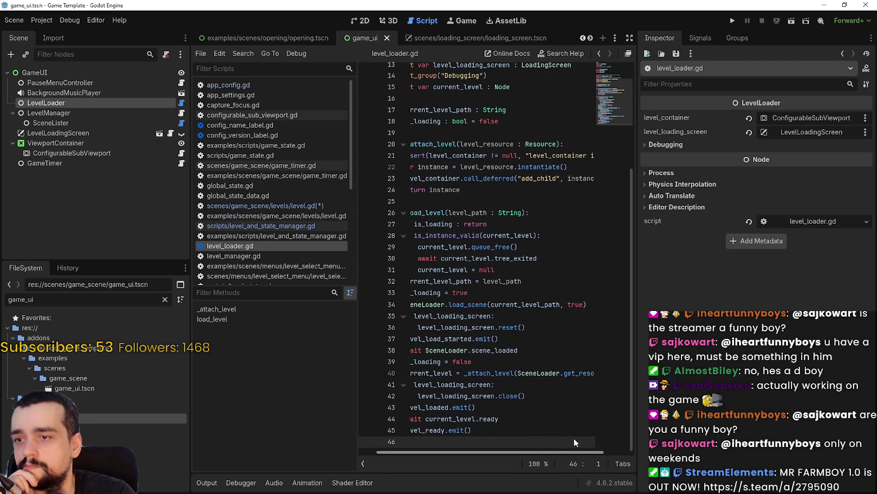
pyautogui.hscroll(-5, 527, 432)
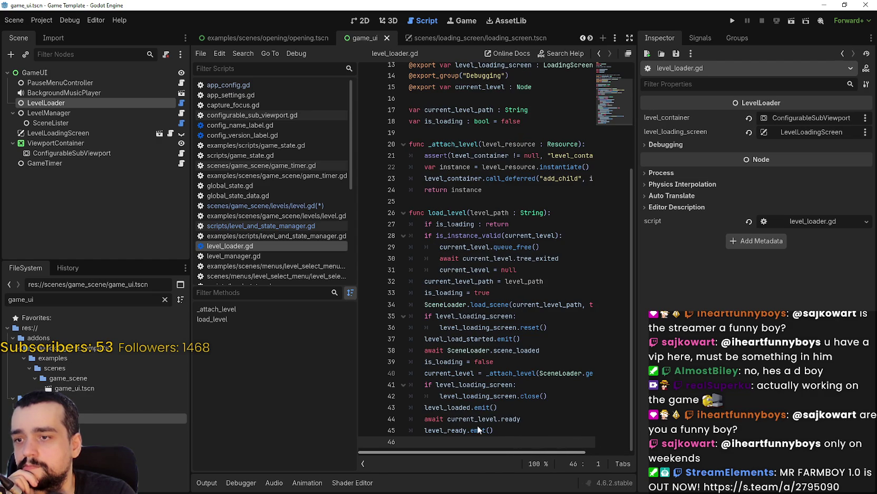
# - Select the _attach_level call on line 40 and bring up its code actions
pyautogui.doubleClick(464, 373)
pyautogui.moveTo(486, 373); pyautogui.dragTo(612, 368)
pyautogui.rightClick(449, 372)
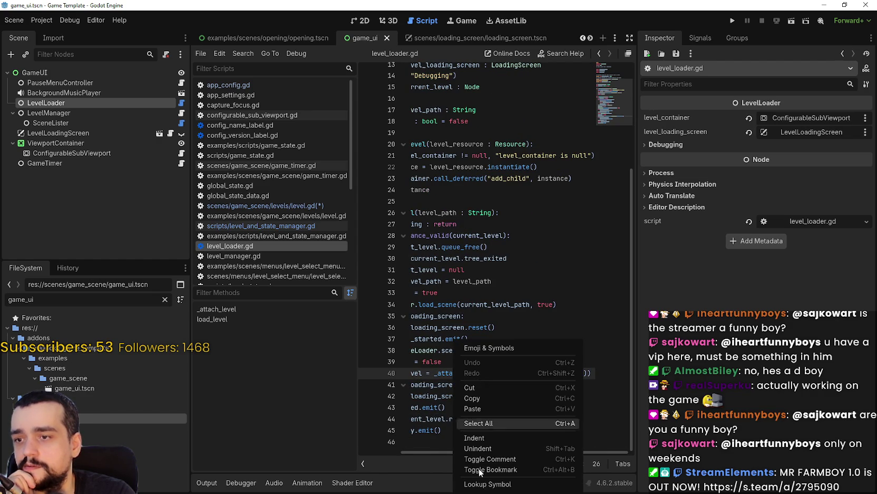
# - Look up the _attach_level definition and select level_container where it is used
pyautogui.click(477, 471)
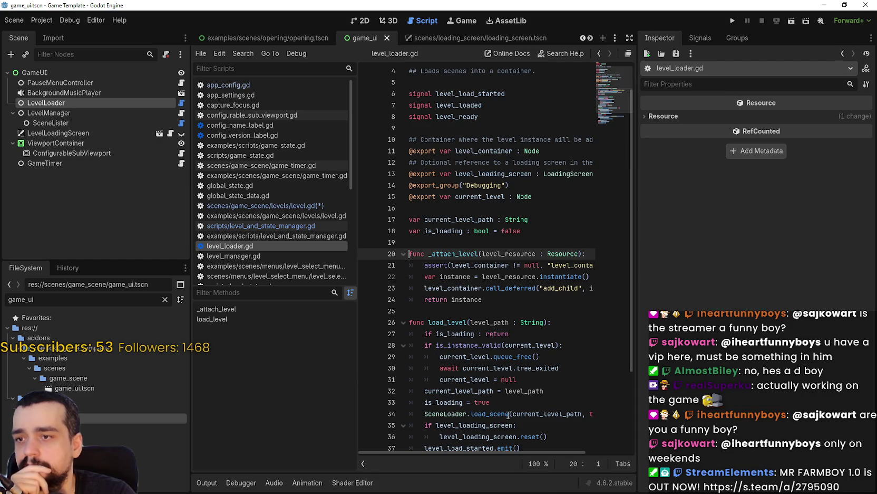
pyautogui.moveTo(471, 452); pyautogui.dragTo(567, 449)
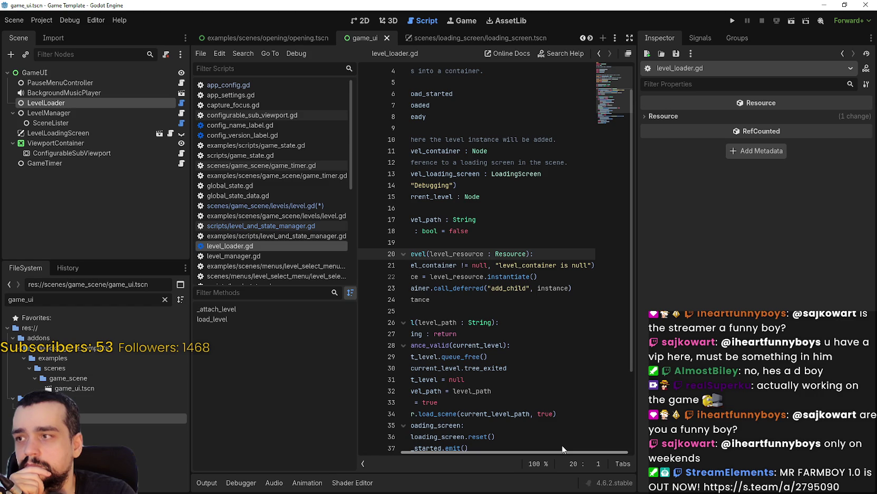
pyautogui.moveTo(561, 451)
pyautogui.mouseDown()
pyautogui.moveTo(456, 436)
pyautogui.moveTo(541, 447)
pyautogui.moveTo(456, 450)
pyautogui.mouseUp()
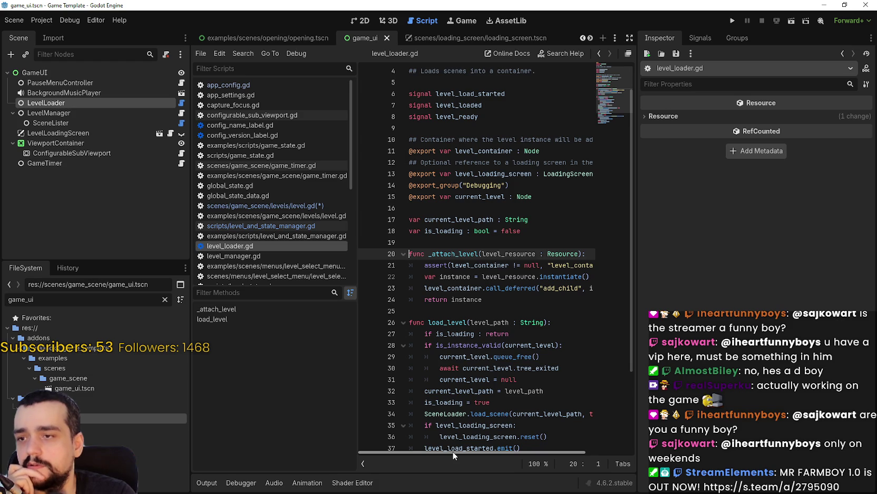
pyautogui.doubleClick(457, 288)
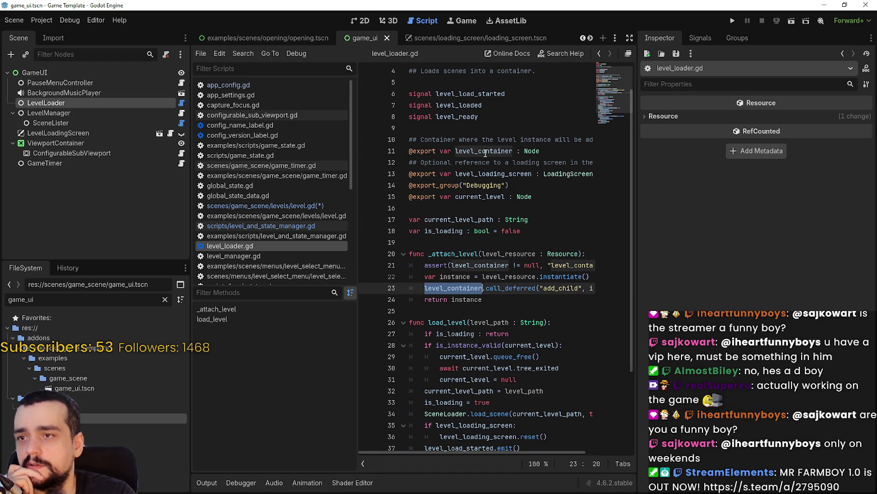
# - Inspect the LevelLoader node's properties, including level_container, and expand Debugging
pyautogui.click(50, 104)
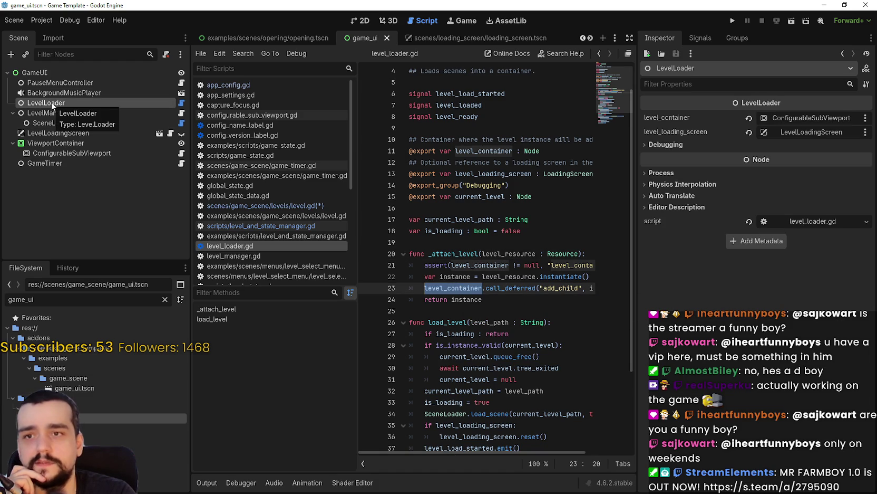
pyautogui.click(504, 276)
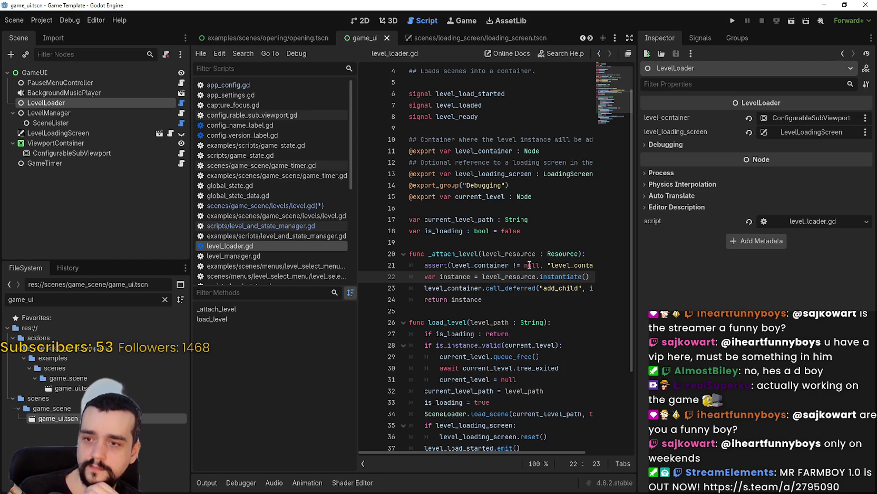
pyautogui.scroll(-3, 499, 321)
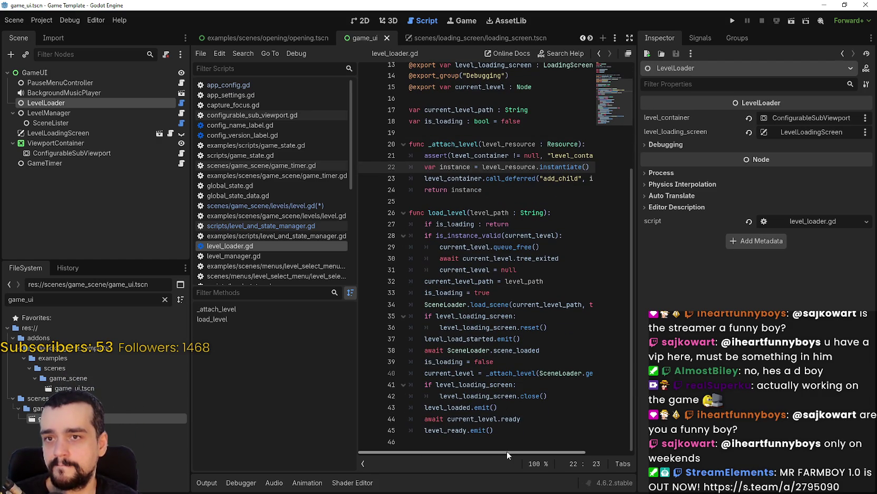
pyautogui.click(662, 145)
# - Collapse Debugging, then view the LevelLoadingScreen and LevelManager node properties
pyautogui.click(662, 145)
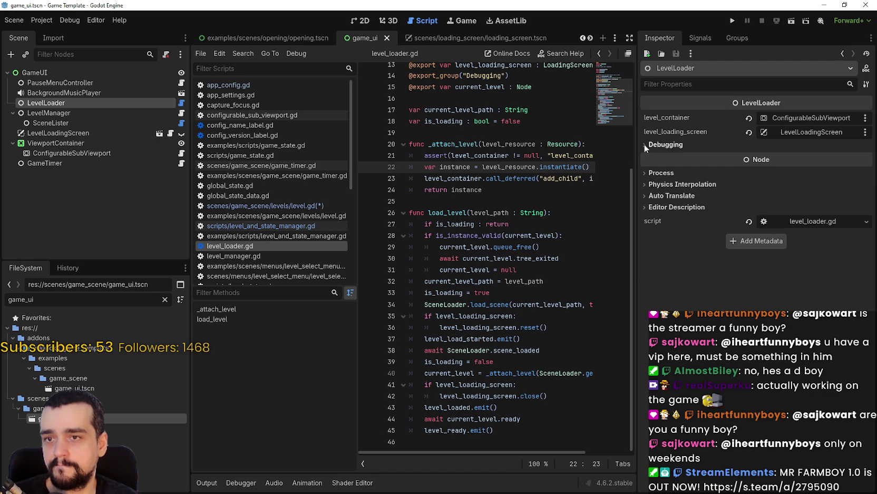
pyautogui.click(56, 131)
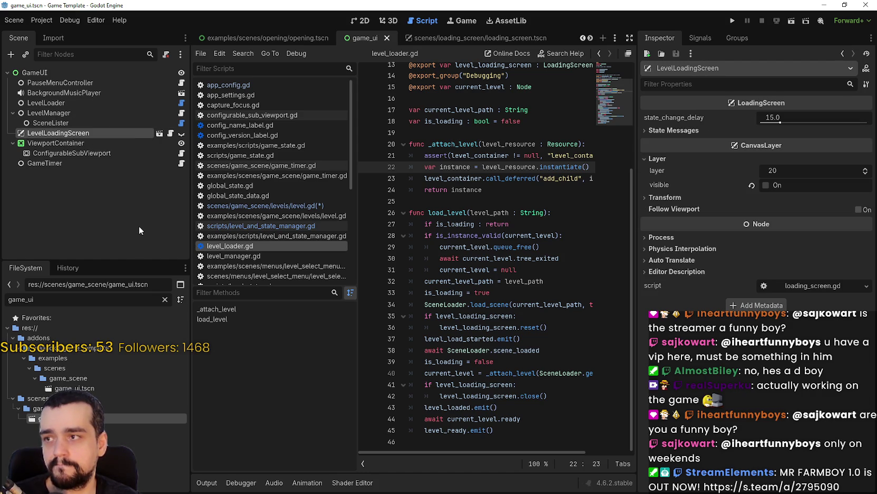
pyautogui.click(47, 112)
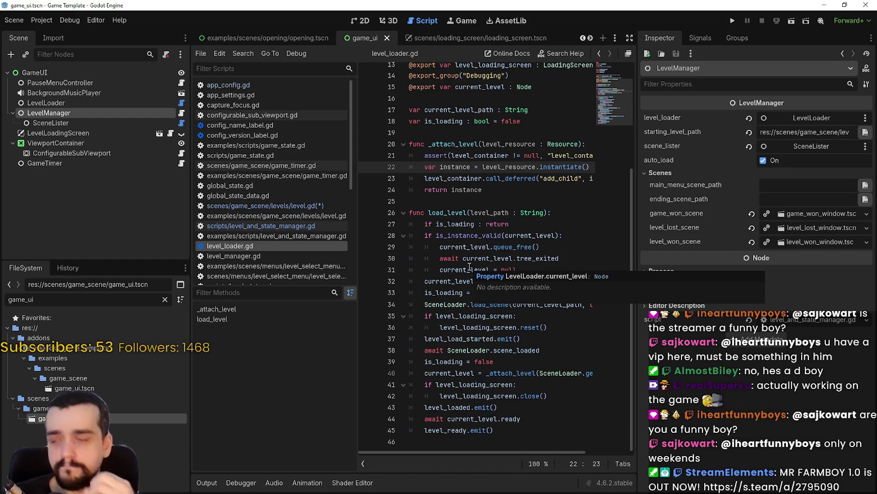
pyautogui.click(466, 258)
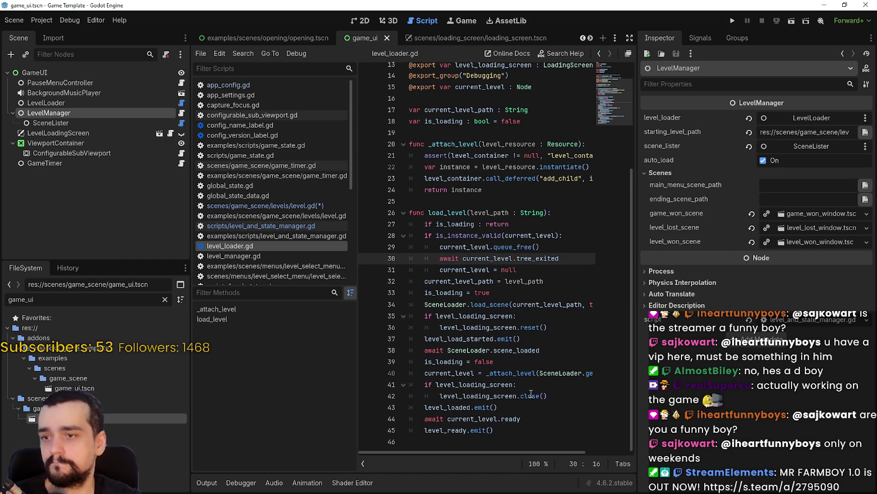
pyautogui.click(527, 437)
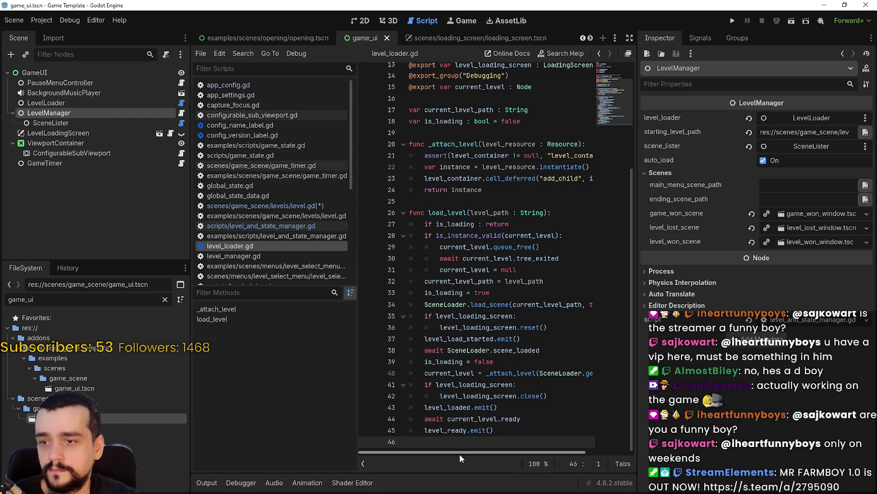
pyautogui.moveTo(459, 452); pyautogui.dragTo(524, 454)
pyautogui.hscroll(-3, 520, 454)
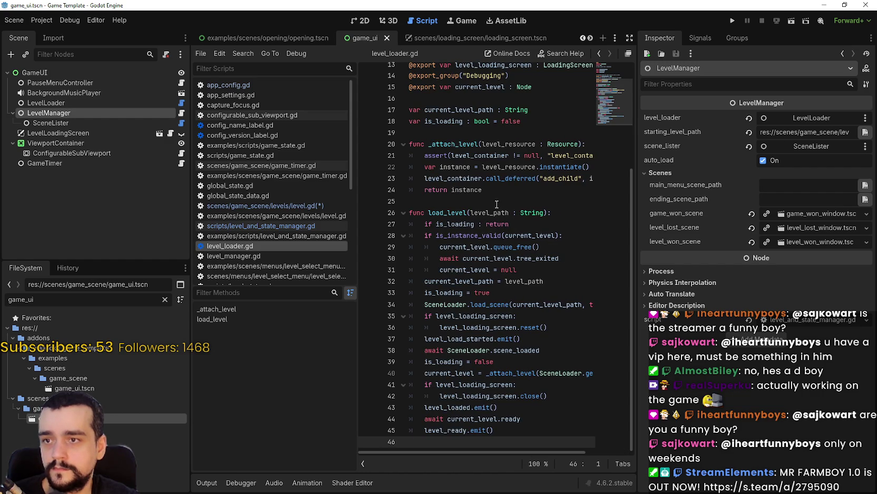
pyautogui.click(504, 189)
pyautogui.hotkey('shift', 'Up')
pyautogui.hotkey('shift', 'Up')
pyautogui.hotkey('shift', 'Up')
pyautogui.hotkey('shift', 'Up')
pyautogui.hotkey('shift', 'Home')
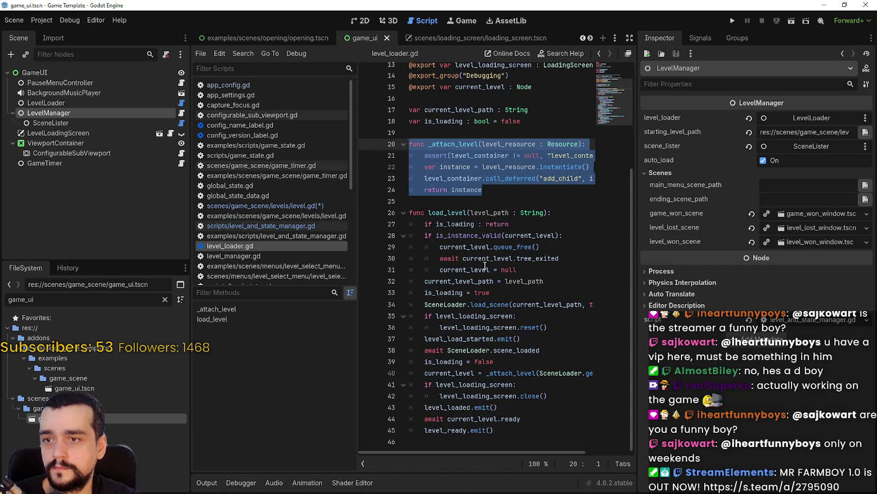
pyautogui.moveTo(440, 258); pyautogui.dragTo(559, 258)
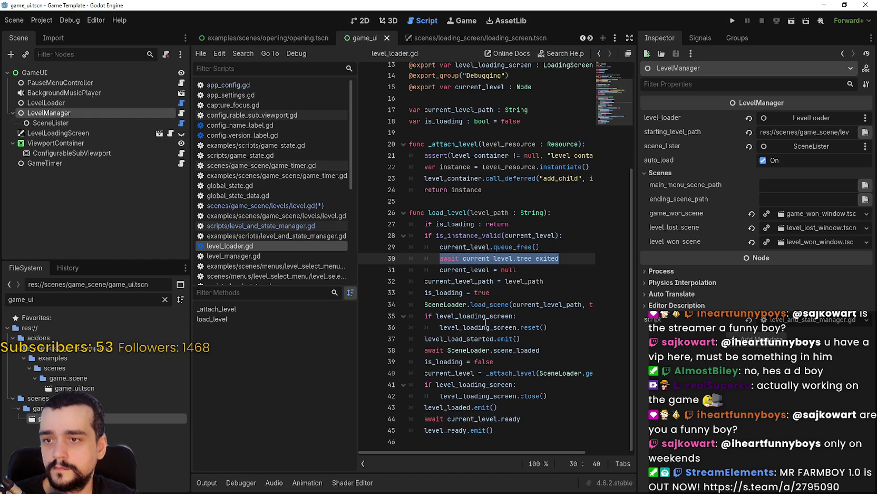
pyautogui.moveTo(463, 258); pyautogui.dragTo(559, 258)
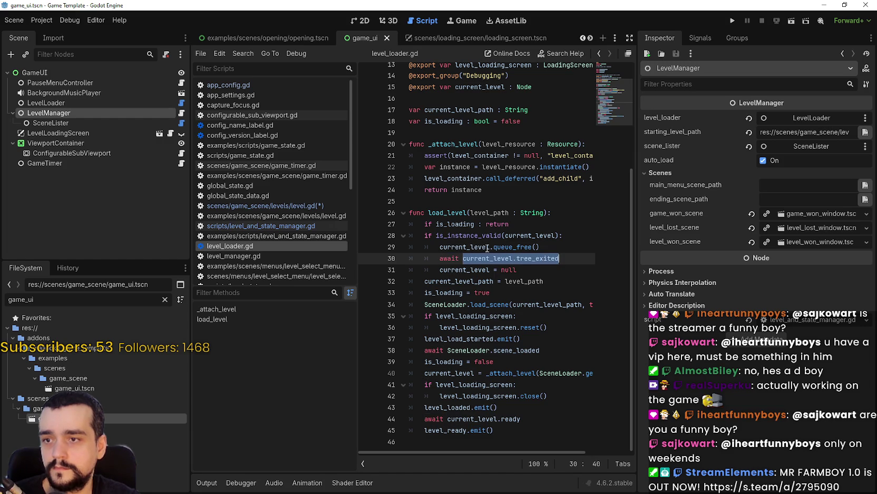
pyautogui.click(530, 236)
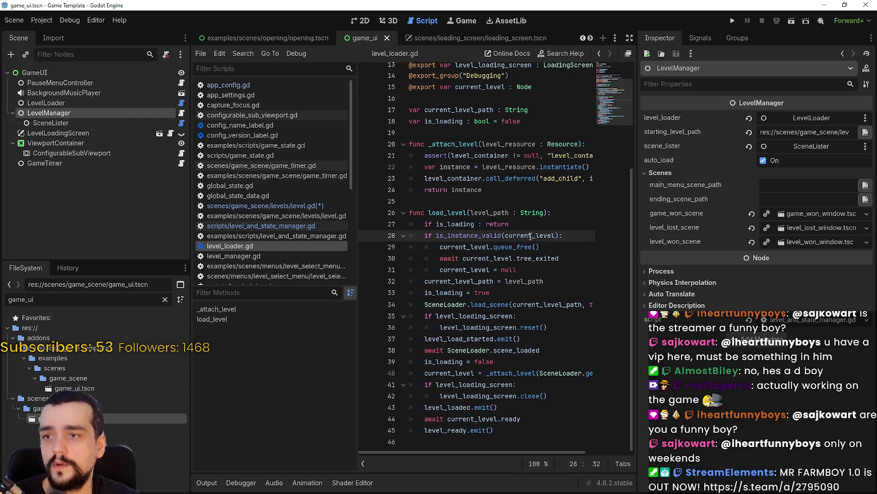
pyautogui.doubleClick(531, 236)
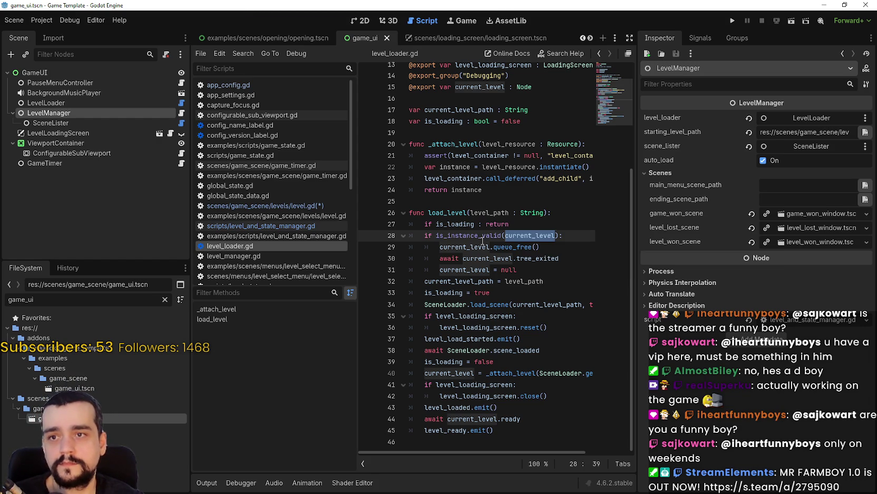
pyautogui.click(49, 103)
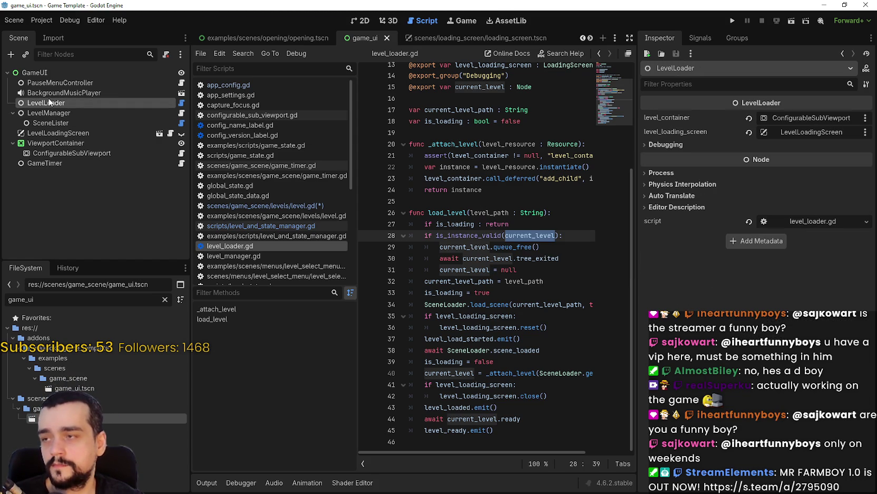
pyautogui.scroll(3, 529, 255)
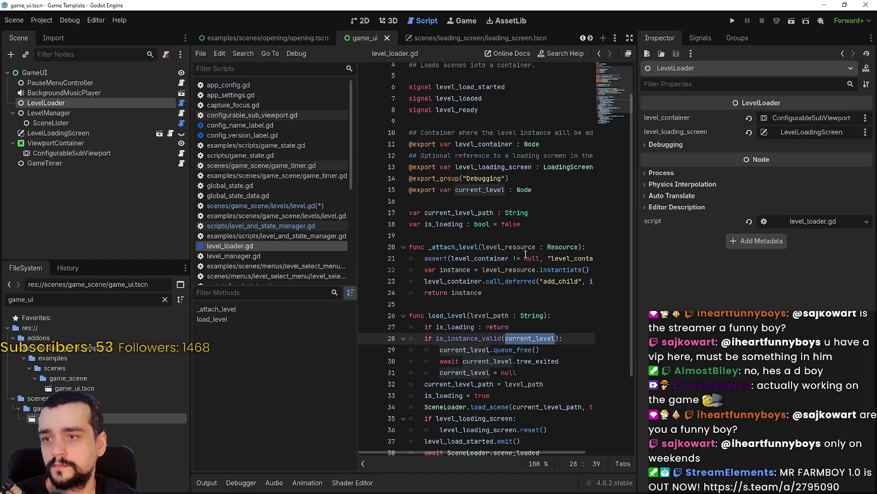
pyautogui.click(485, 191)
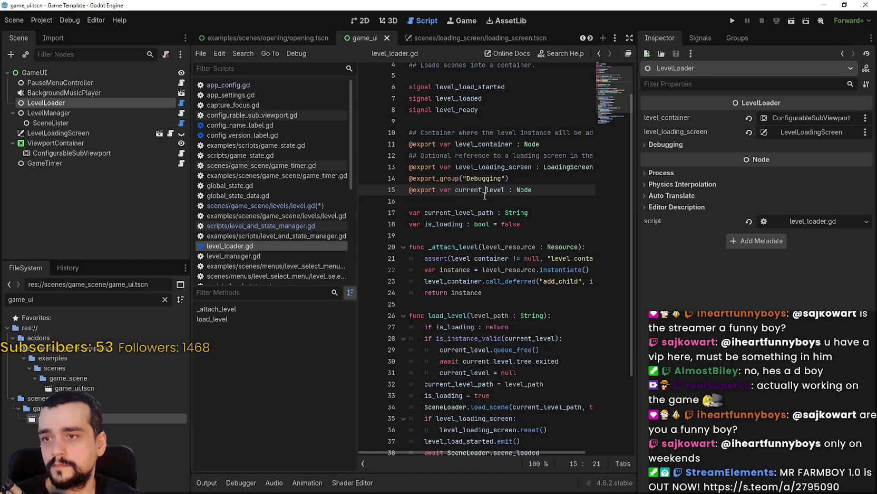
pyautogui.doubleClick(482, 191)
pyautogui.scroll(-3, 559, 364)
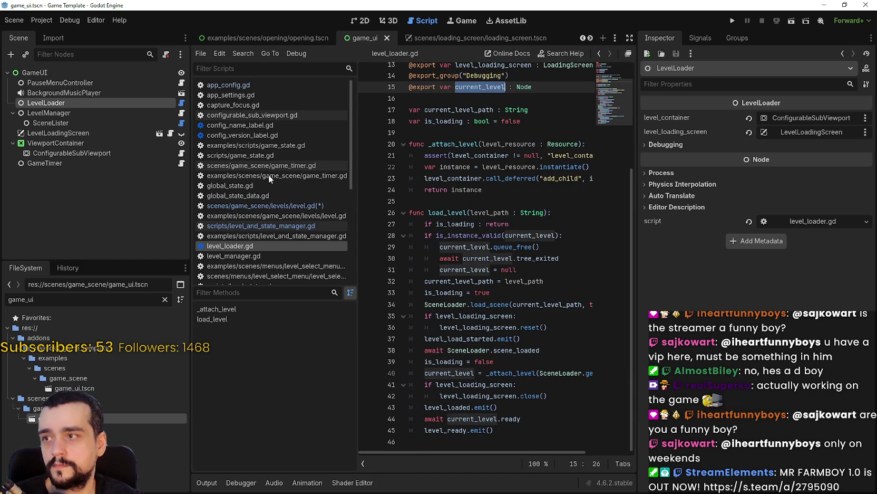
pyautogui.click(85, 114)
pyautogui.click(181, 113)
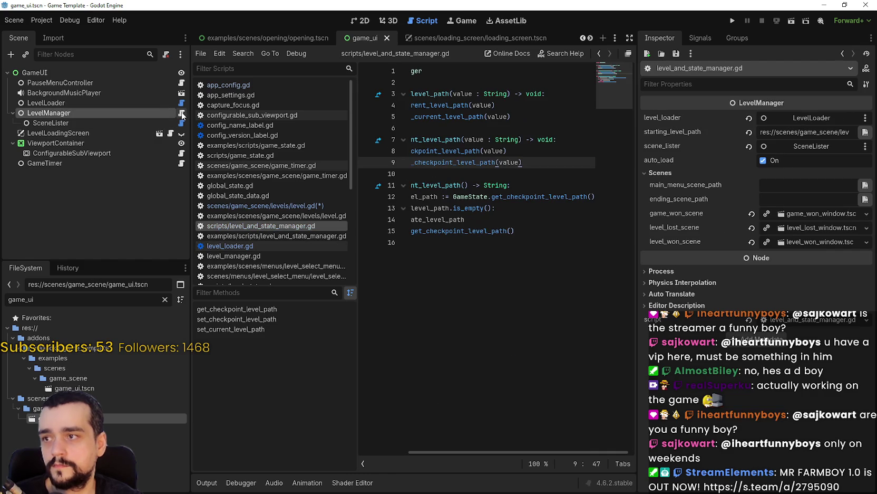
pyautogui.moveTo(560, 251); pyautogui.dragTo(411, 186)
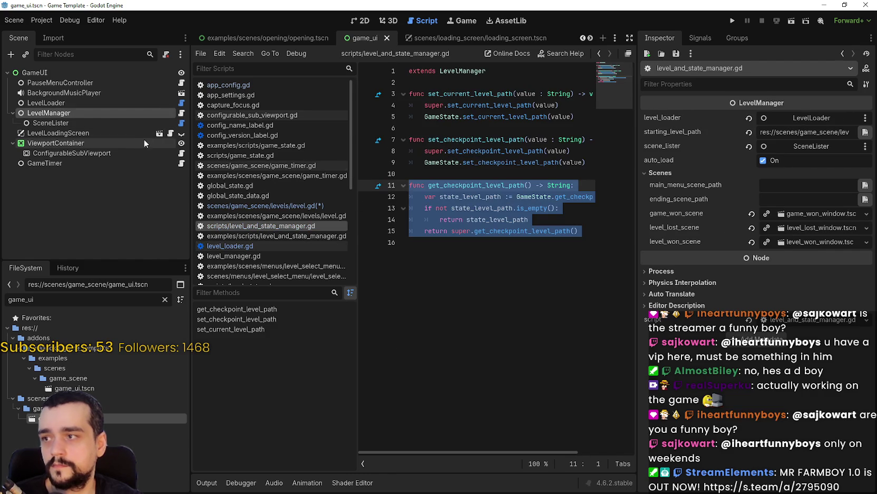
pyautogui.click(182, 103)
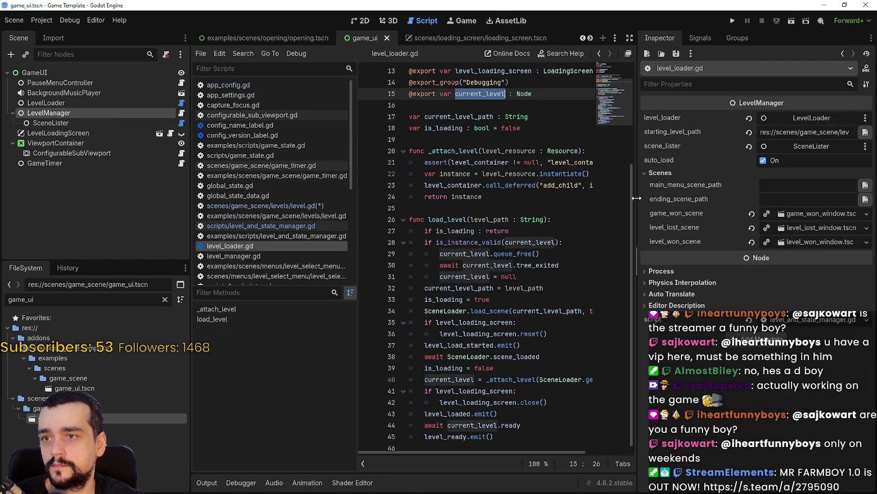
pyautogui.scroll(2, 536, 173)
pyautogui.click(537, 173)
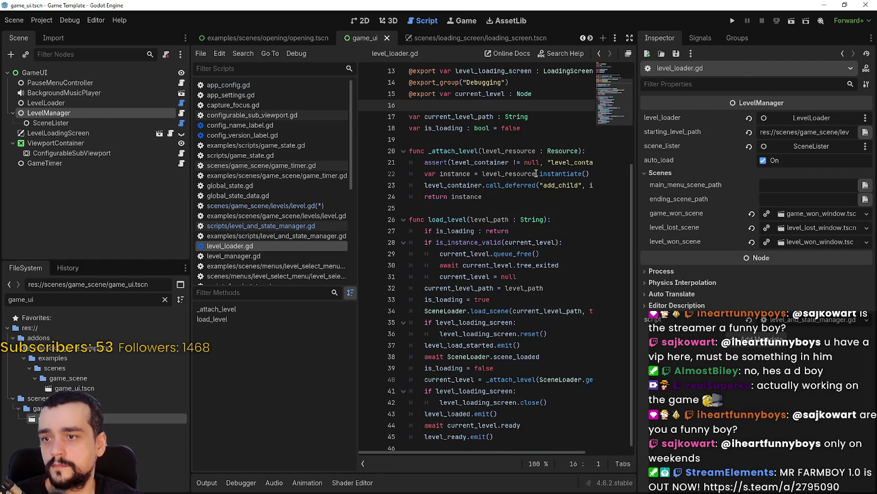
pyautogui.scroll(-3, 536, 173)
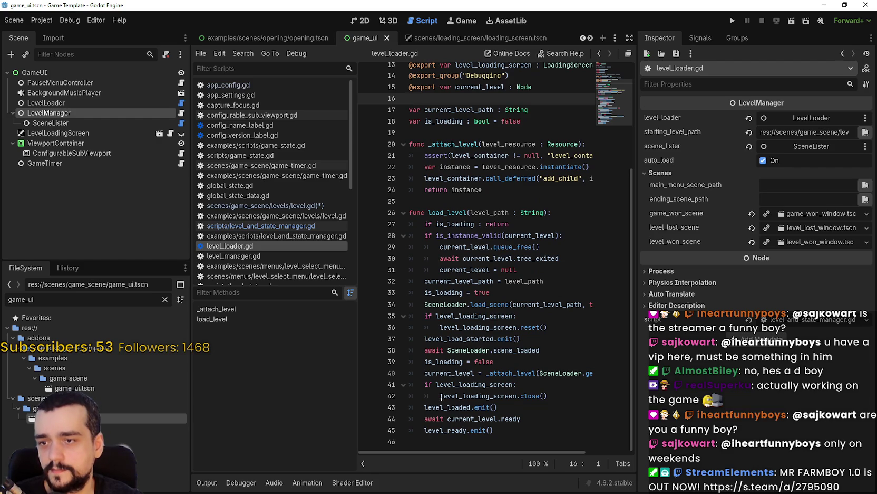
pyautogui.click(509, 439)
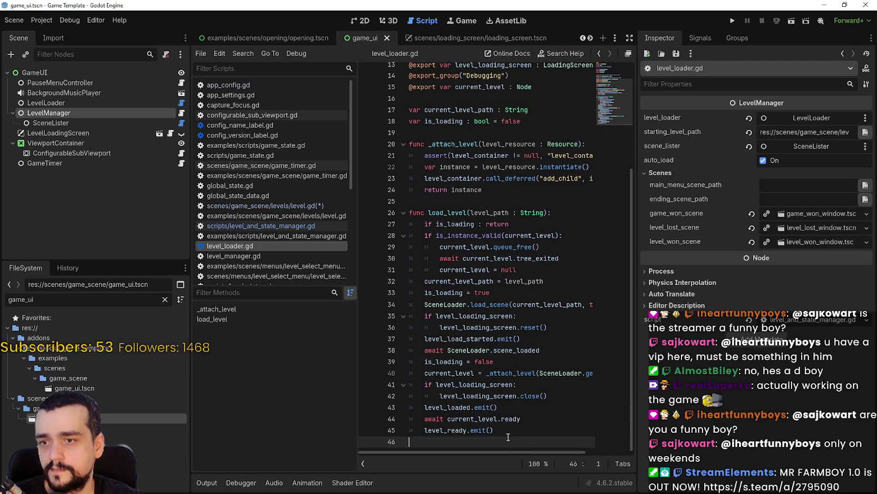
pyautogui.doubleClick(65, 300)
# - Open the level_1 scene's level.gd script and undo the stray edit on line 10
pyautogui.write('level_')
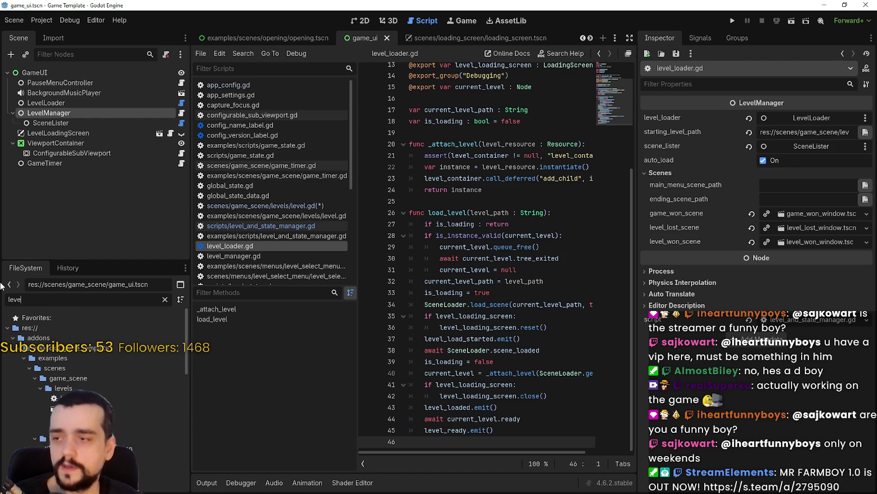
pyautogui.scroll(-10, 100, 397)
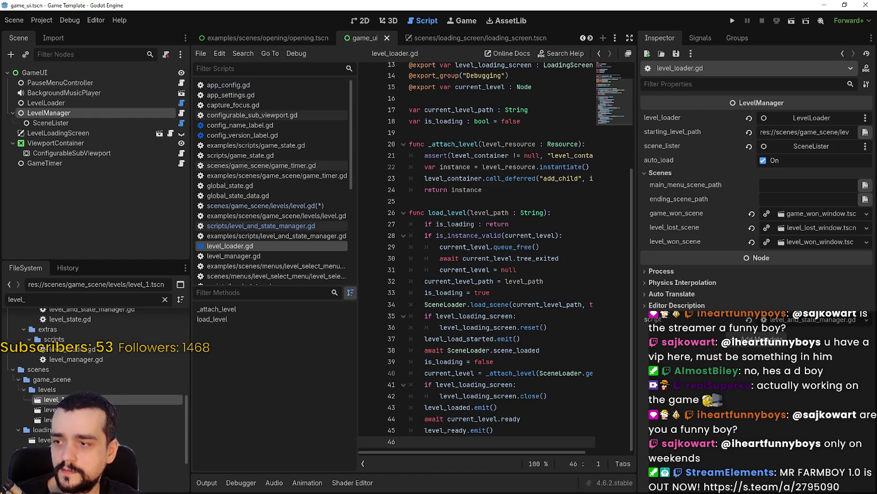
pyautogui.doubleClick(53, 399)
pyautogui.click(169, 70)
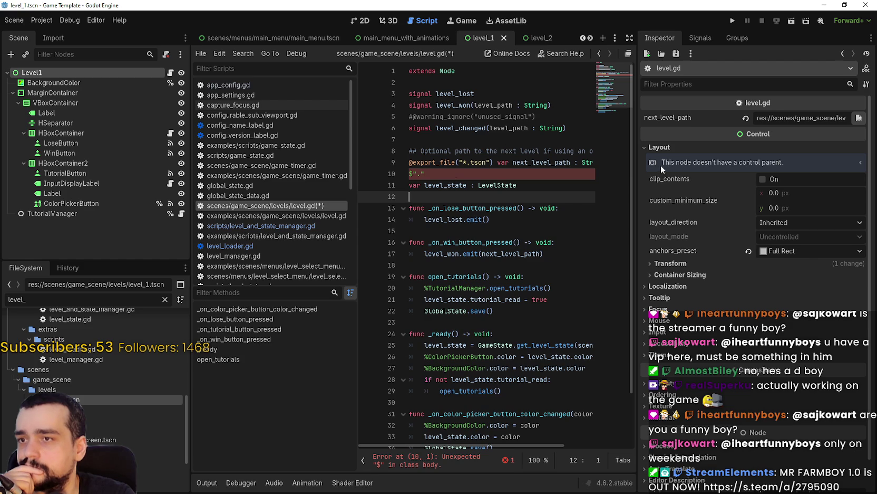
pyautogui.click(482, 288)
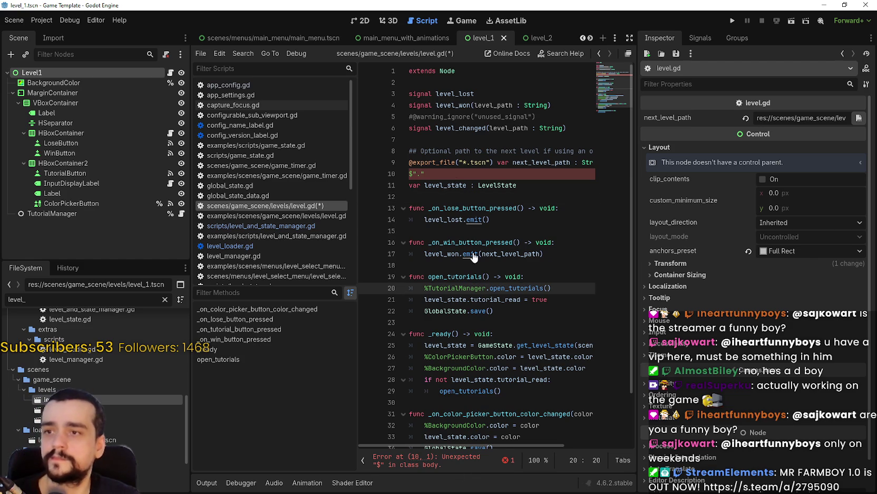
pyautogui.click(457, 128)
pyautogui.hotkey('ctrl', 'z')
# - Search the project for level_changed and open the line 158 match in level_manager.gd
pyautogui.doubleClick(457, 128)
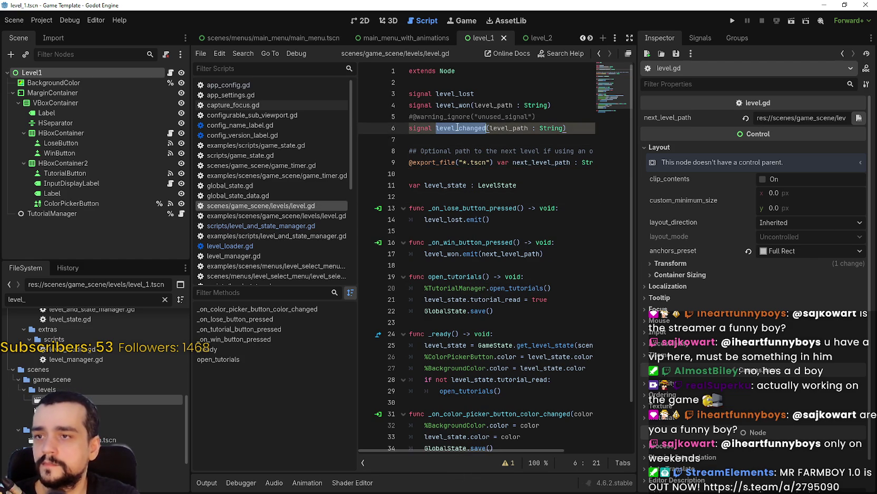
pyautogui.hotkey('ctrl', 'shift', 'f')
pyautogui.click(438, 292)
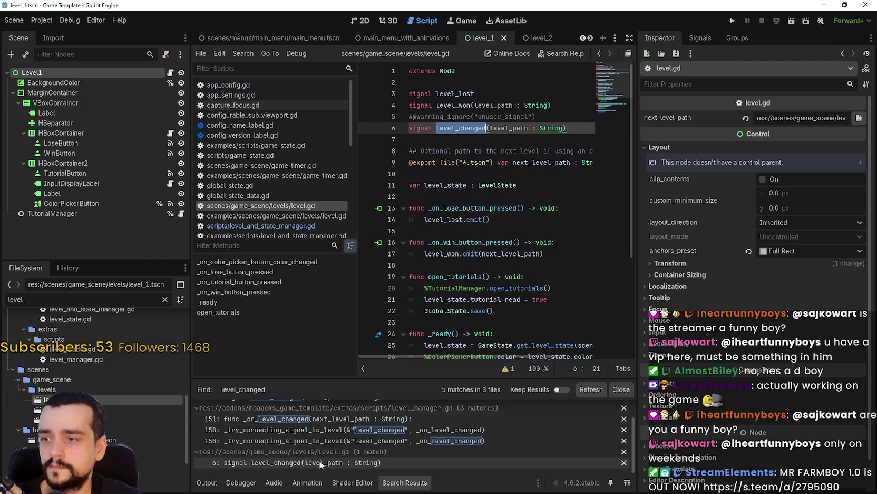
pyautogui.click(502, 428)
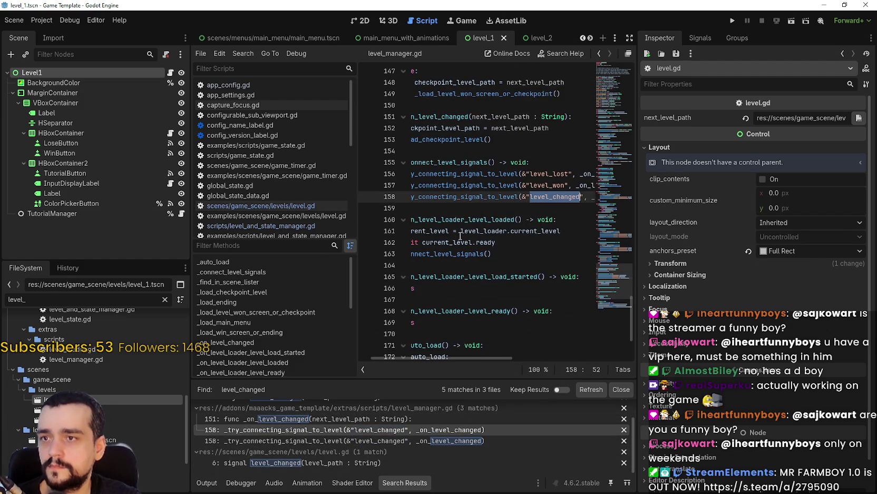
# - Select the signal connection lines 157–158 and scroll through level_manager.gd
pyautogui.moveTo(459, 202); pyautogui.dragTo(344, 187)
pyautogui.scroll(3, 443, 222)
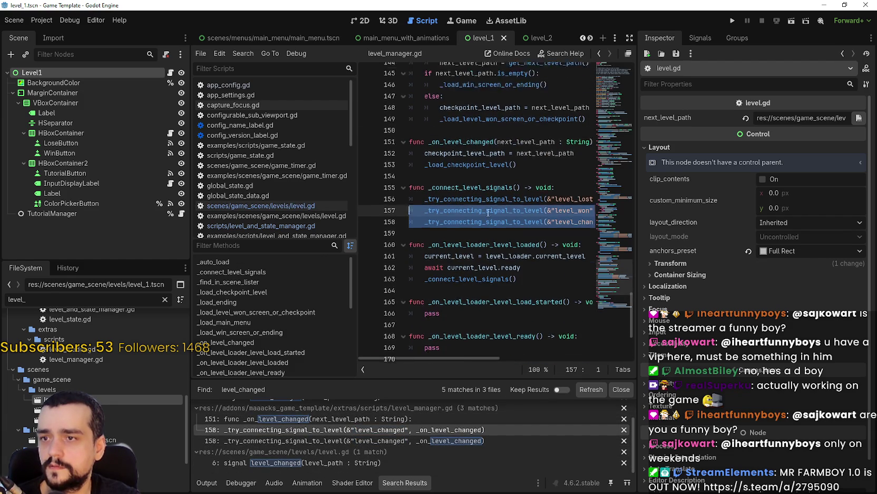
pyautogui.moveTo(614, 279); pyautogui.dragTo(613, 52)
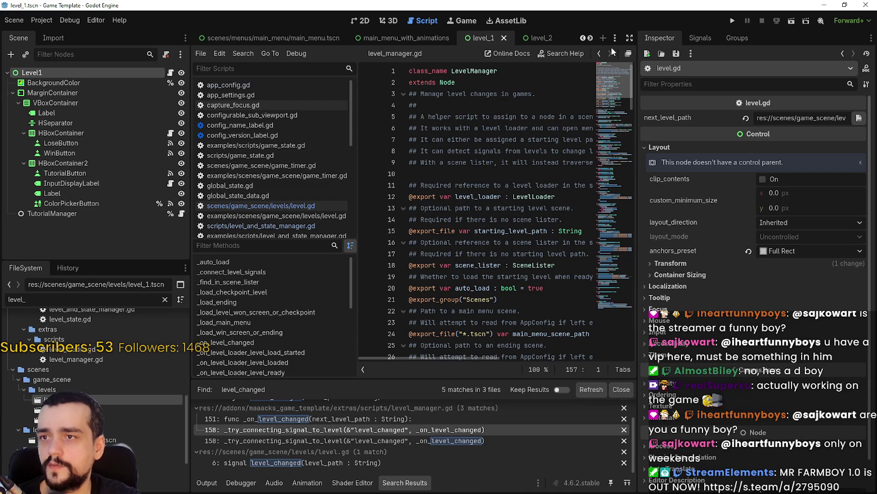
pyautogui.scroll(-10, 500, 158)
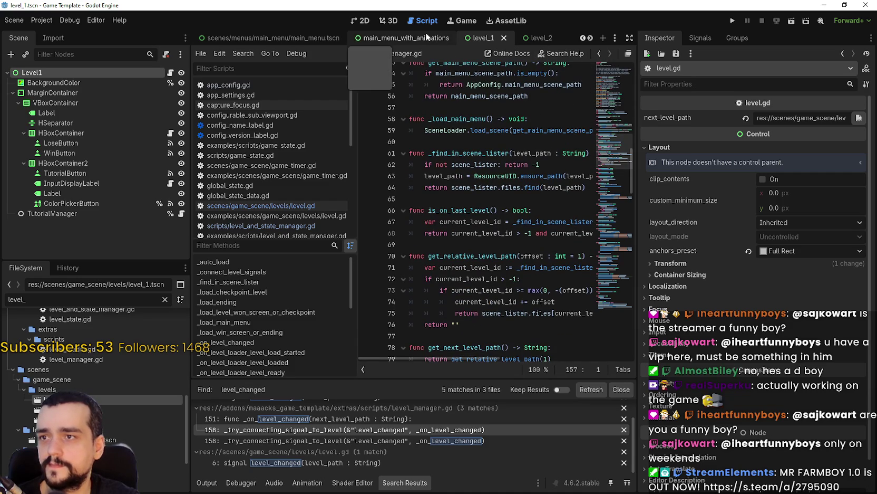
pyautogui.click(591, 38)
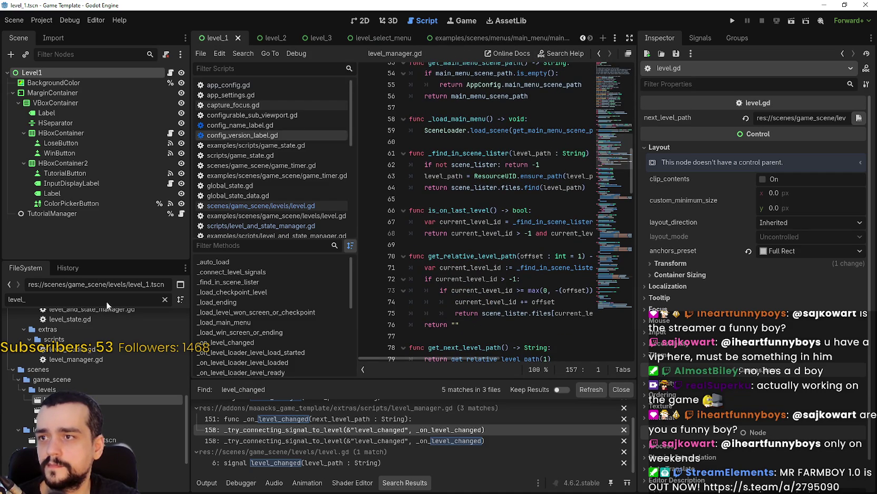
pyautogui.scroll(-2, 492, 349)
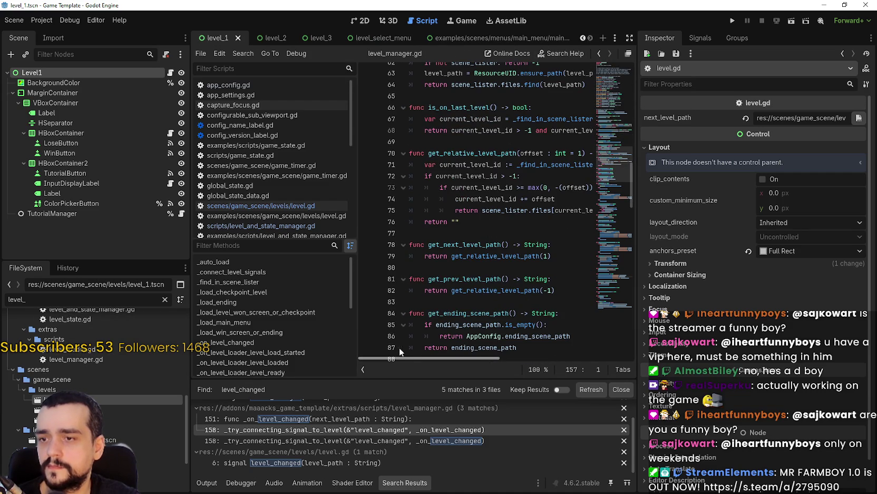
pyautogui.scroll(-3, 492, 350)
# - Jump to the second line 158 level_changed match and select the whole line
pyautogui.click(417, 429)
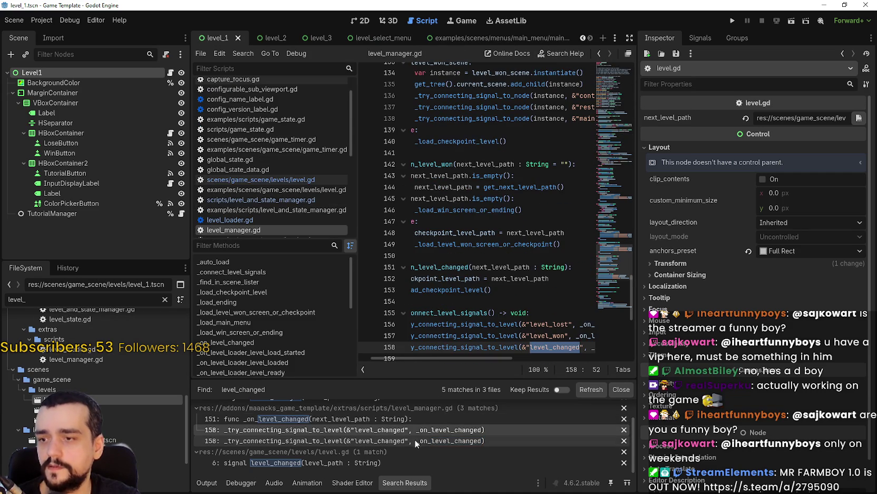
pyautogui.click(418, 441)
pyautogui.click(418, 443)
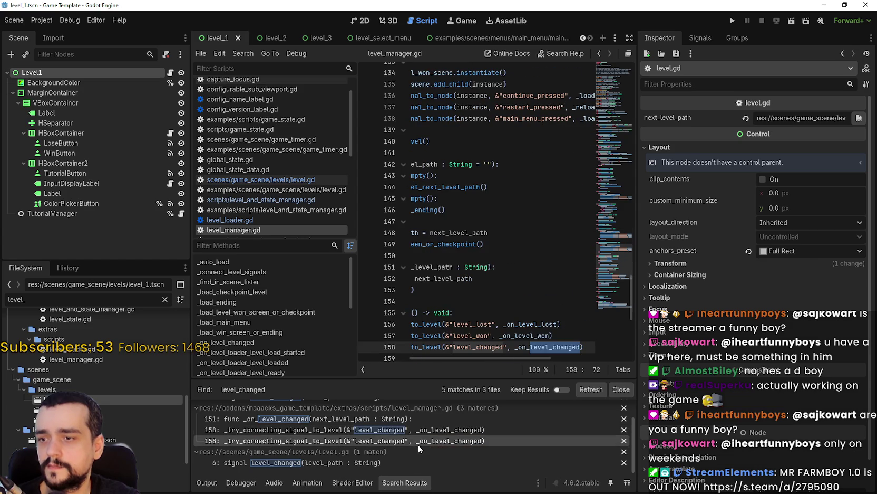
pyautogui.moveTo(634, 343); pyautogui.dragTo(773, 343)
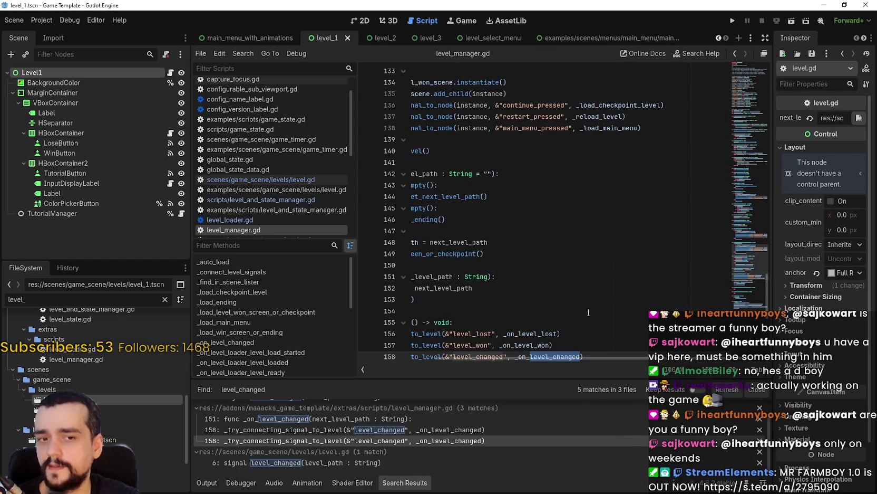
pyautogui.scroll(-3, 577, 256)
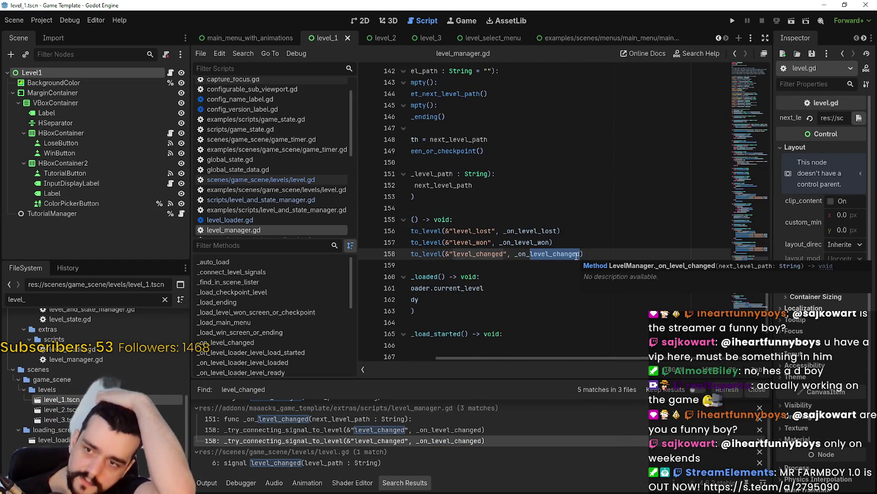
pyautogui.click(481, 253)
pyautogui.tripleClick(455, 251)
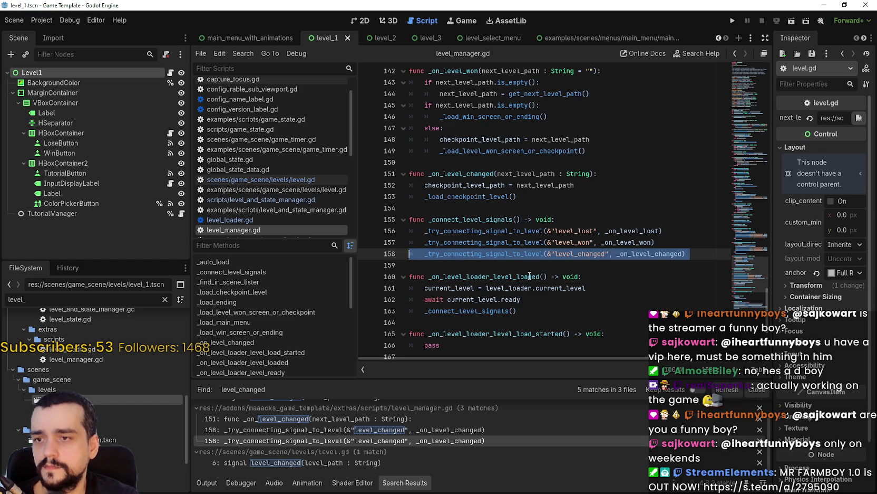
# - Use Lookup Symbol to jump to the _try_connecting_signal_to_level definition
pyautogui.rightClick(496, 251)
pyautogui.click(471, 256)
pyautogui.rightClick(471, 257)
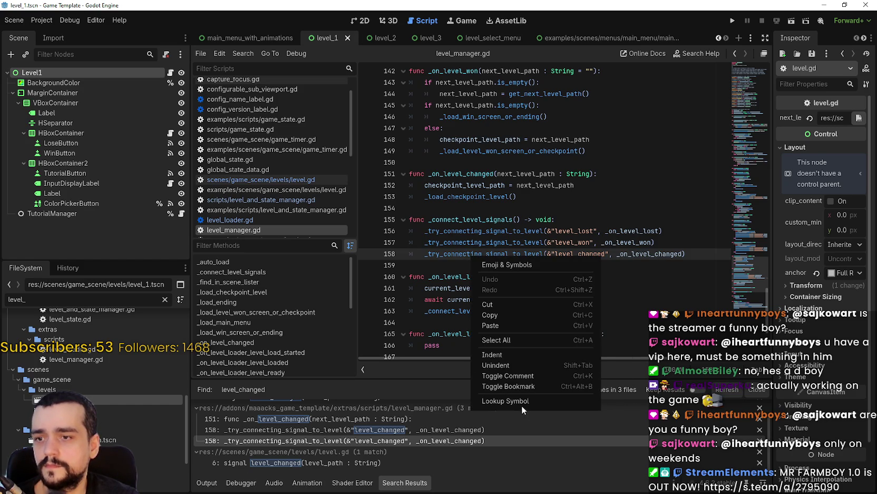
pyautogui.click(522, 402)
# - Look up the _try_connecting_signal_to_node helper, then filter the files by game_ui
pyautogui.click(517, 219)
pyautogui.rightClick(517, 218)
pyautogui.click(551, 362)
pyautogui.click(467, 219)
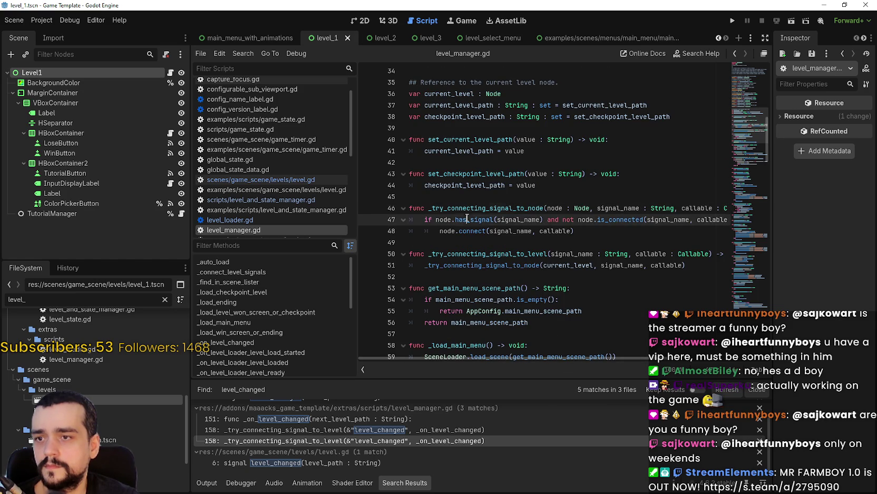
pyautogui.click(473, 230)
pyautogui.moveTo(585, 368)
pyautogui.mouseDown()
pyautogui.moveTo(677, 361)
pyautogui.moveTo(562, 350)
pyautogui.mouseUp()
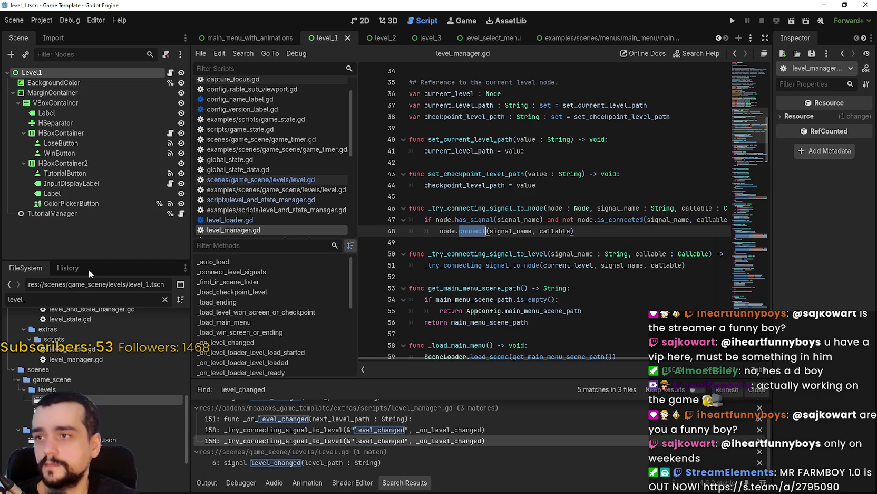
pyautogui.moveTo(31, 295); pyautogui.dragTo(9, 281)
pyautogui.write('game_ui')
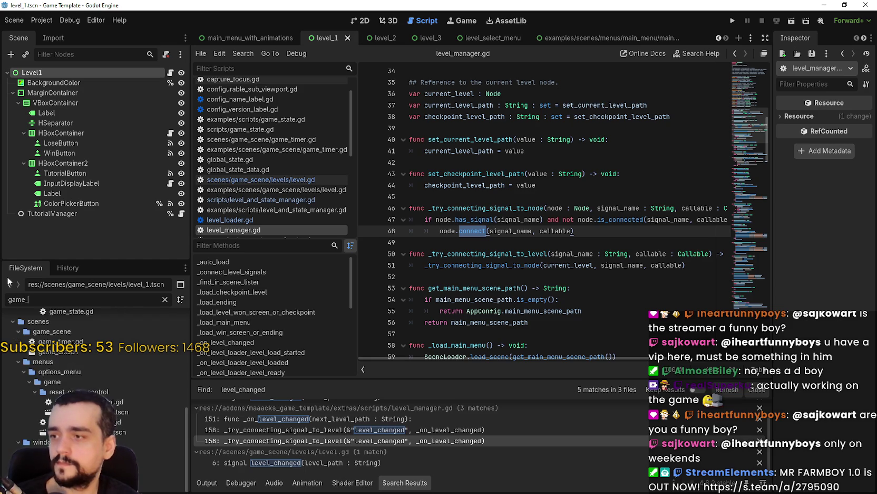
# - Open game_ui.tscn, view the LevelManager script, and look up its base class
pyautogui.doubleClick(48, 418)
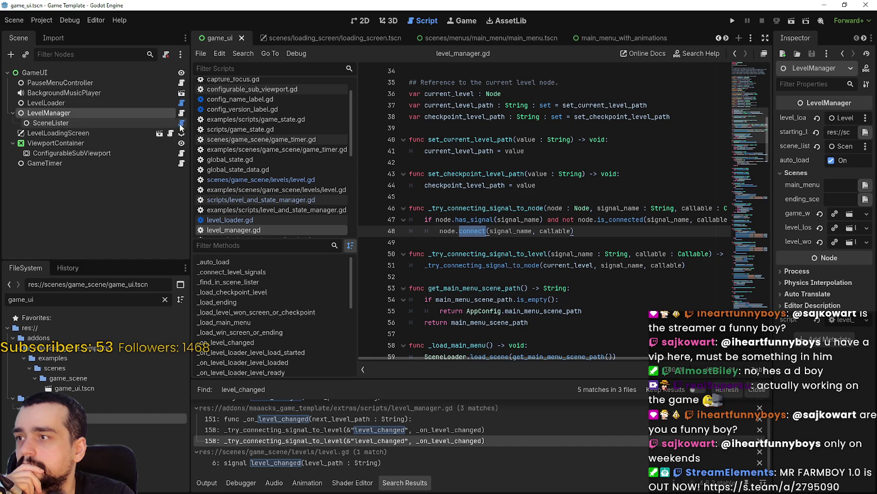
pyautogui.click(180, 114)
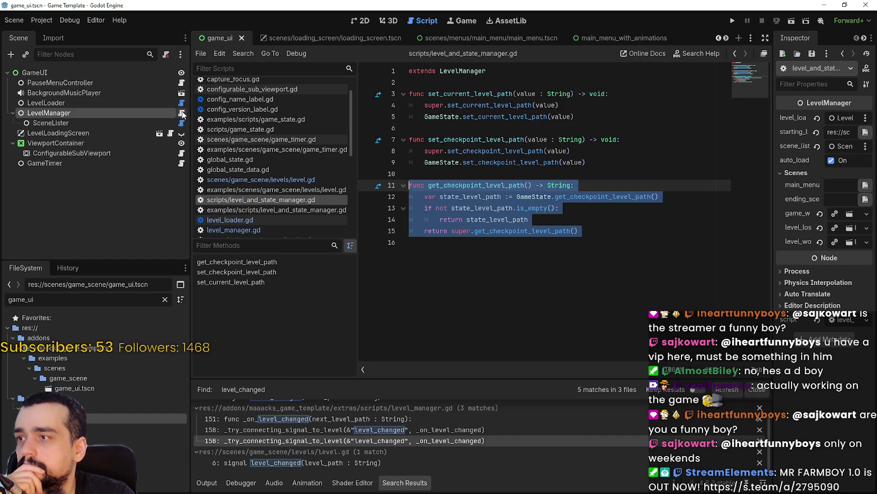
pyautogui.rightClick(463, 70)
pyautogui.click(502, 212)
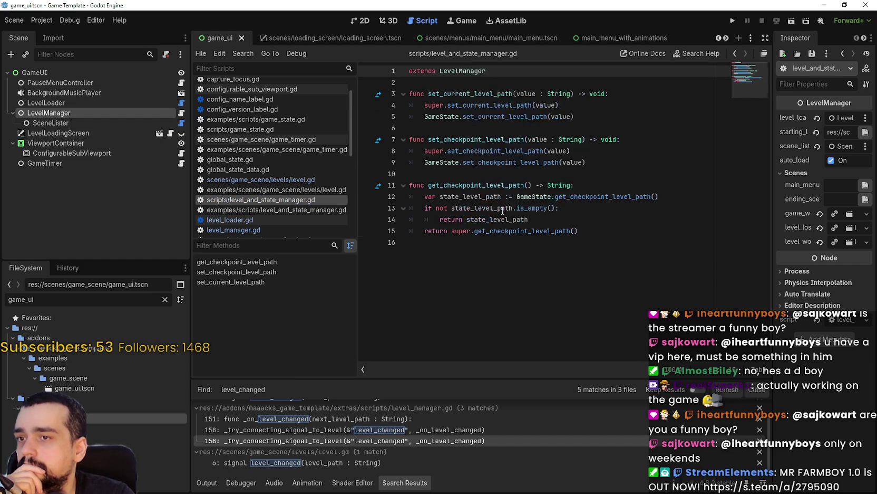
pyautogui.click(182, 112)
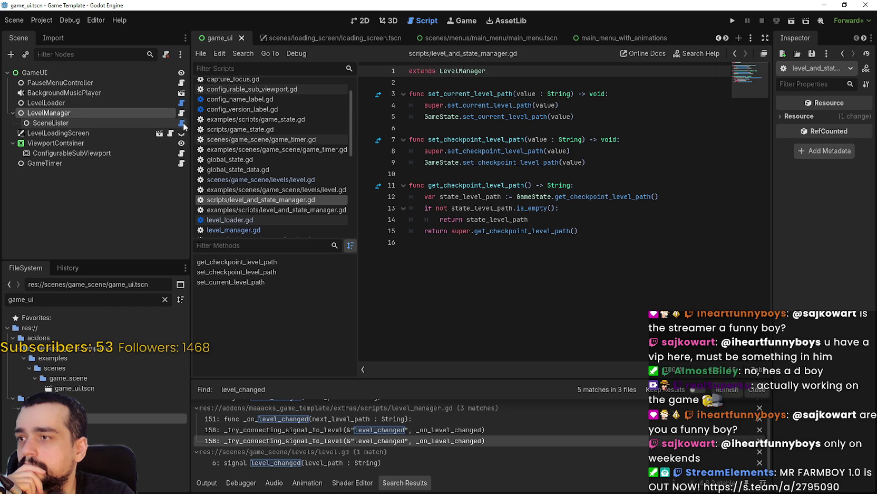
# - View the SceneLister and LevelLoader scripts and the SceneLister node's files list
pyautogui.click(182, 123)
pyautogui.click(459, 152)
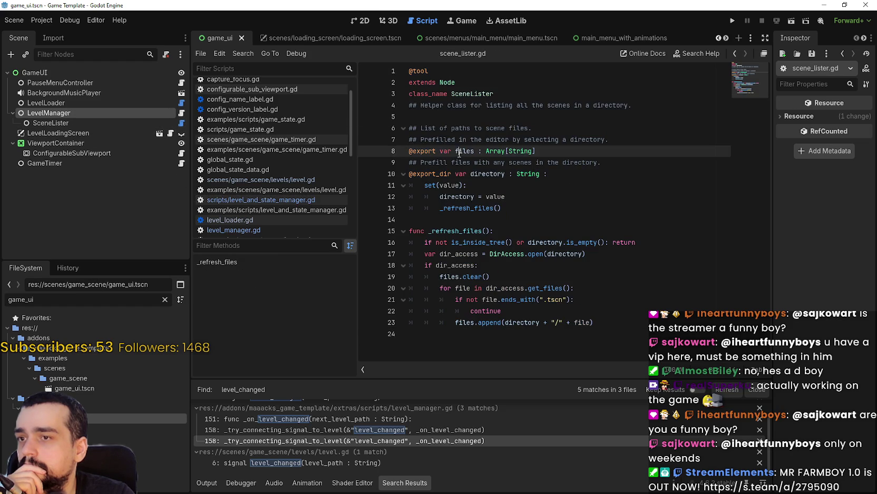
pyautogui.click(133, 122)
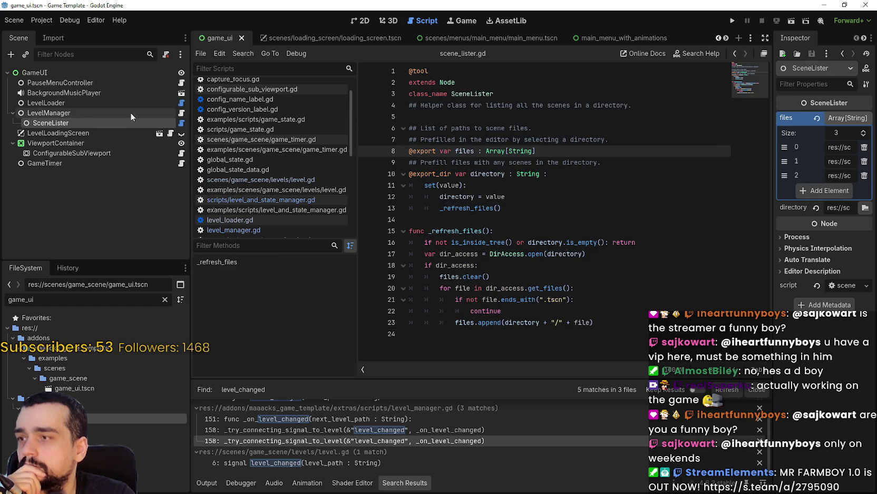
pyautogui.click(130, 113)
pyautogui.click(181, 103)
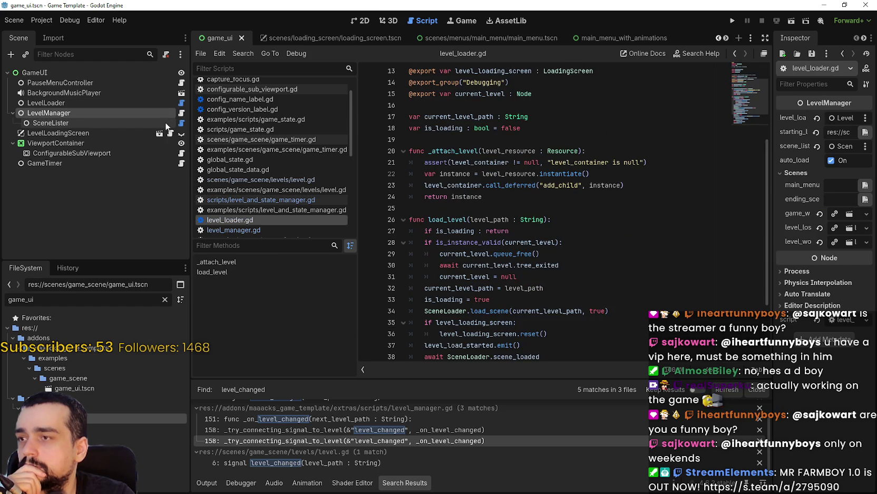
pyautogui.click(182, 123)
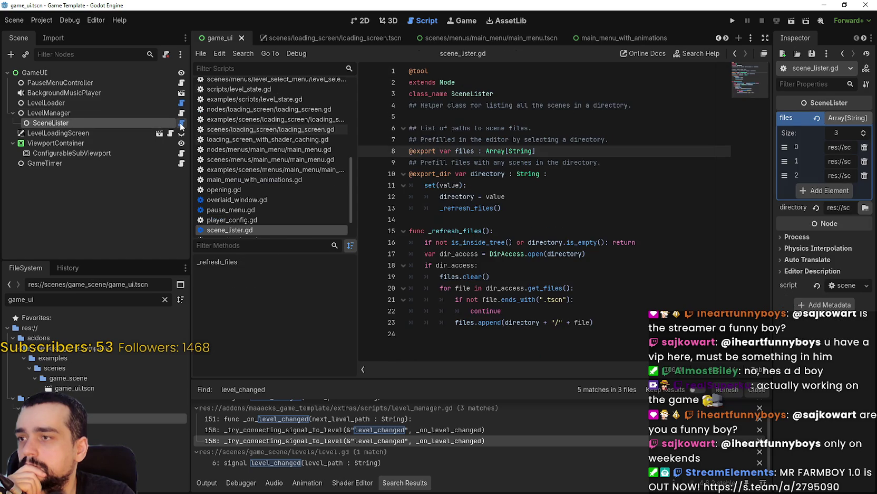
pyautogui.click(453, 217)
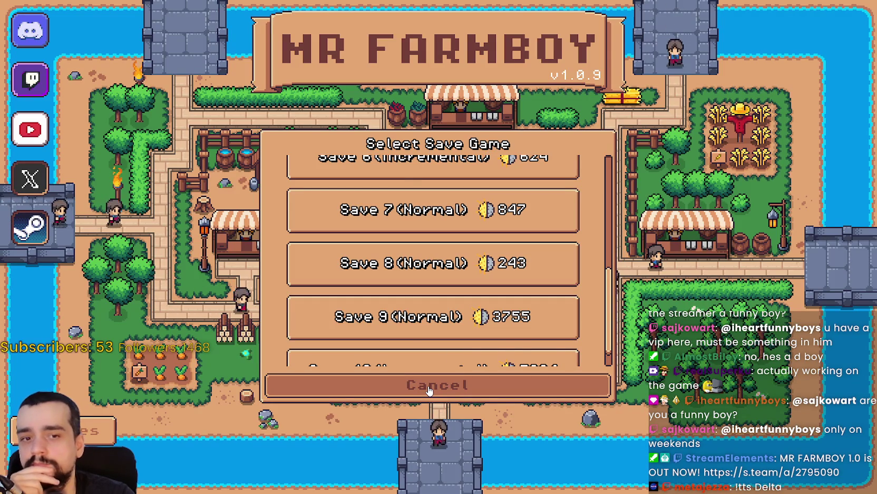
# - Return to the Mr Farmboy main menu, choose Continue, and load Save 2
pyautogui.click(428, 386)
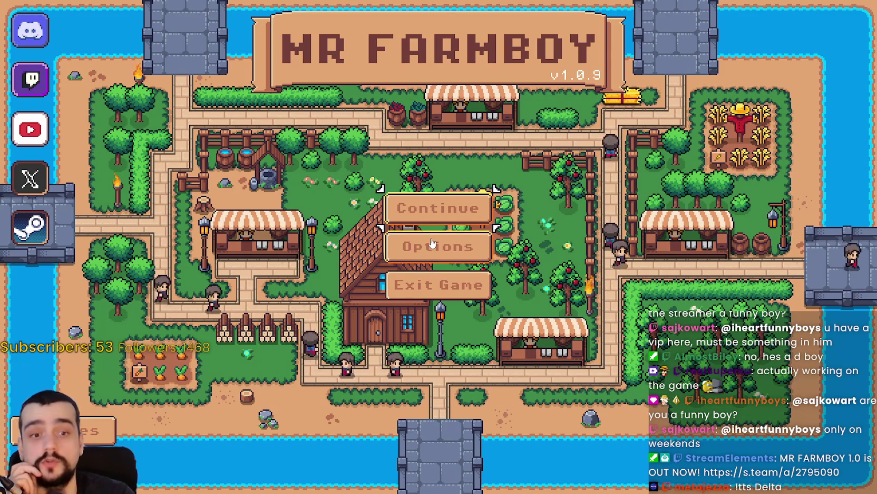
pyautogui.click(435, 208)
pyautogui.scroll(-3, 474, 225)
pyautogui.scroll(2, 474, 225)
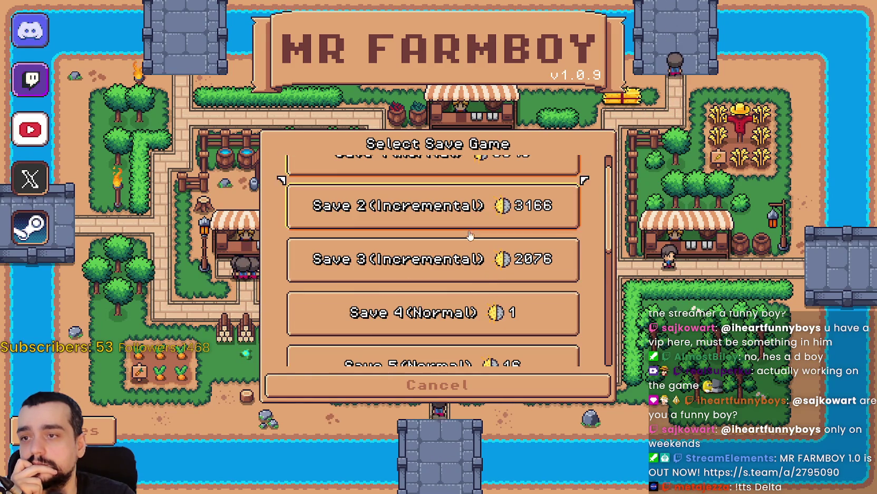
pyautogui.click(464, 219)
pyautogui.click(407, 222)
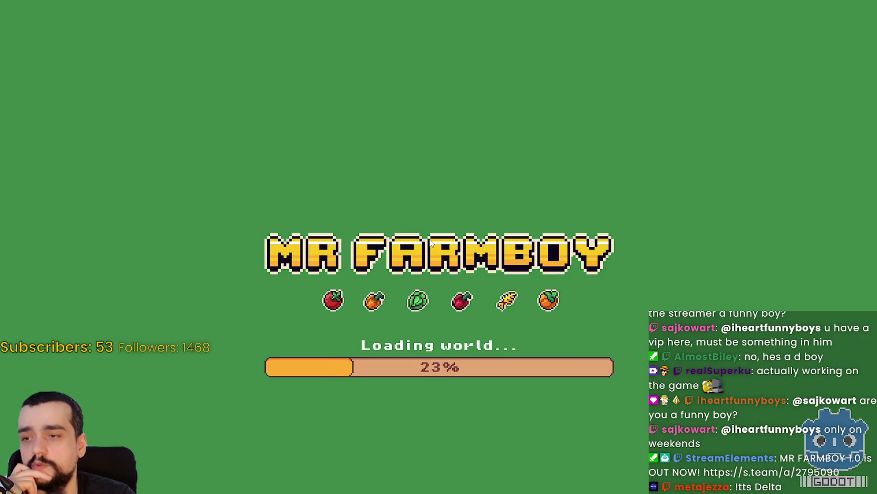
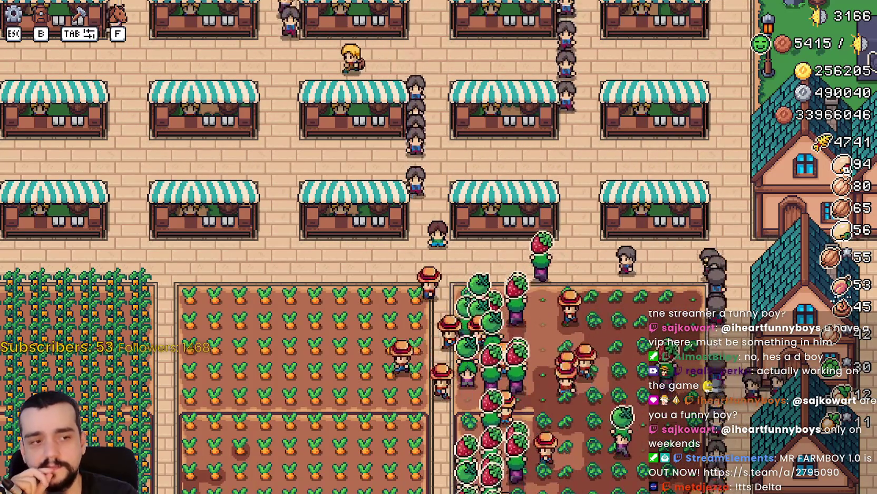
# - While the game runs, review the editor's Errors list and the game's Output log
pyautogui.hotkey('alt', 'Tab')
pyautogui.click(377, 368)
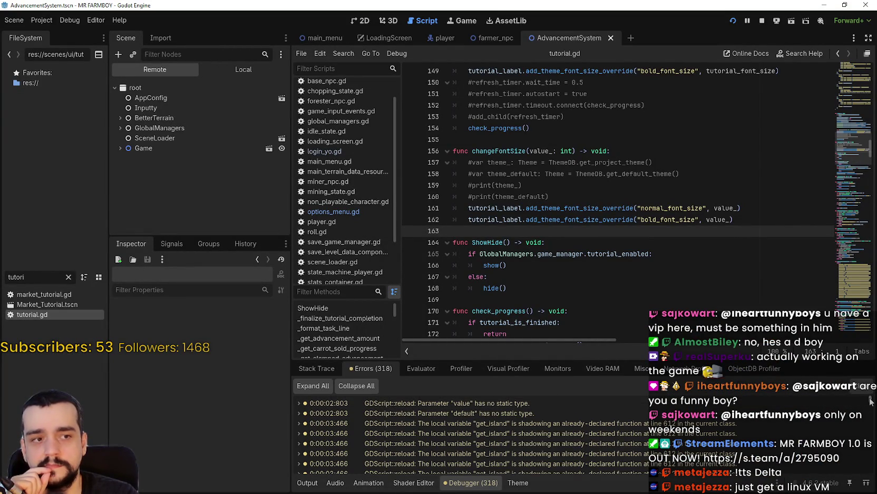
pyautogui.scroll(-5, 874, 406)
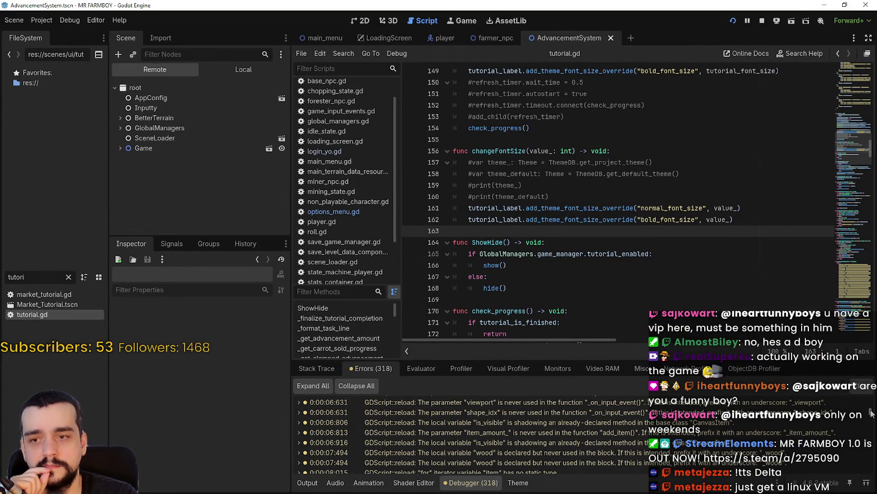
pyautogui.scroll(-15, 872, 413)
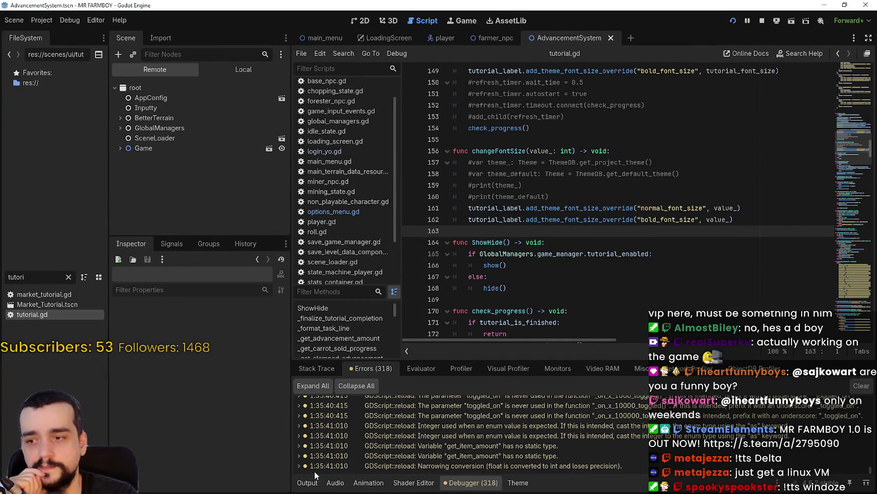
pyautogui.click(307, 488)
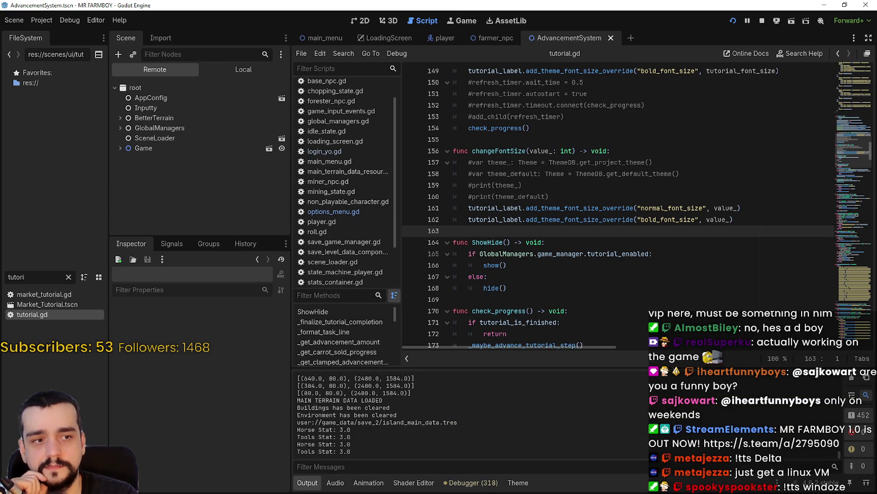
# - Back in MR FARMBOY, pan the camera up and right over the town and zoom out
pyautogui.hotkey('alt', 'Tab')
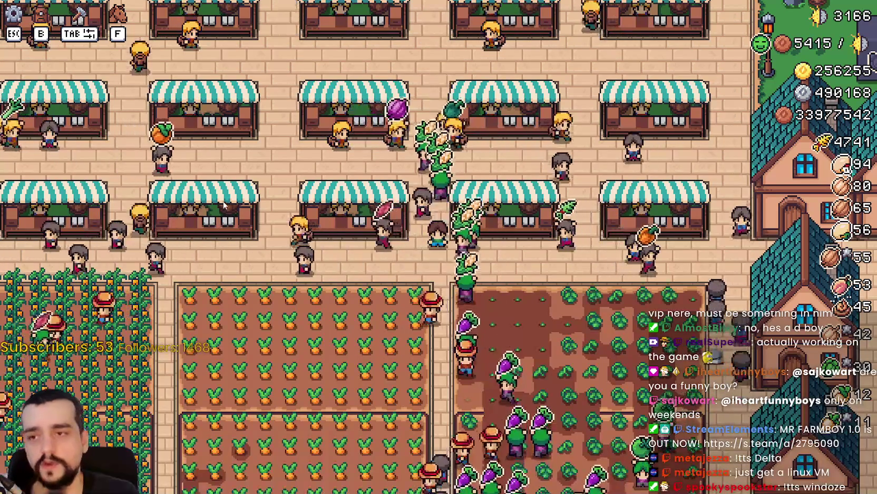
pyautogui.press('d')
pyautogui.press('w')
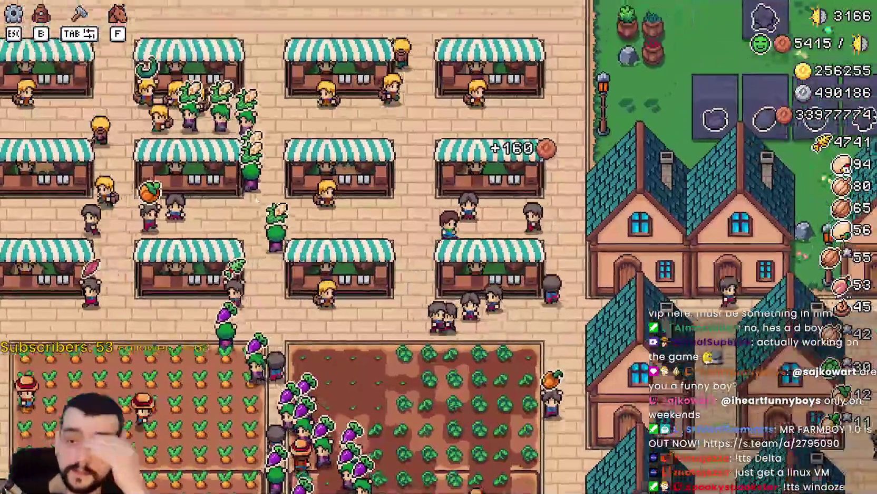
pyautogui.press('w')
pyautogui.press('d')
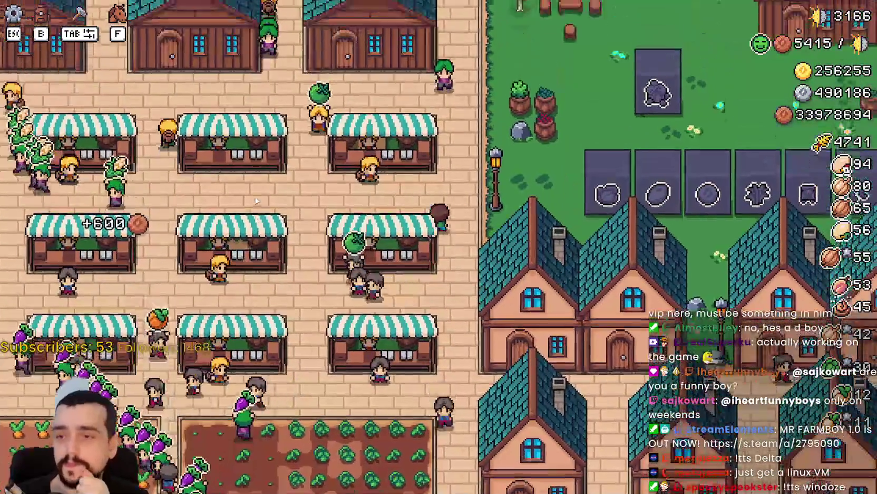
pyautogui.scroll(-5, 255, 200)
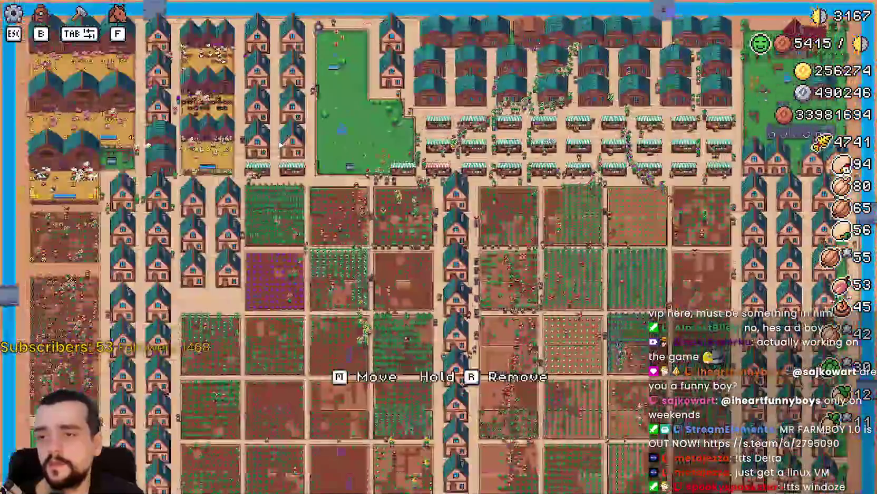
# - Hide the game UI to hit the error, then select %Tutorial.hide() on line 71 of menu_buttons.gd
pyautogui.press('h')
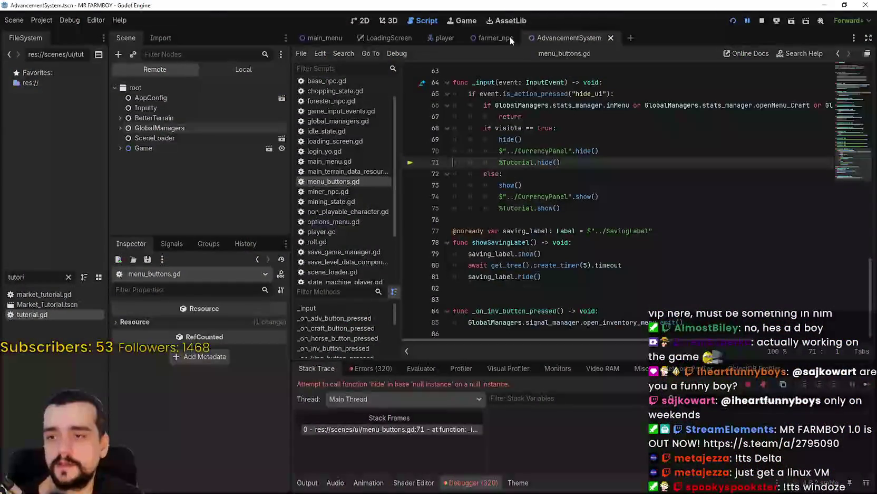
pyautogui.press('End')
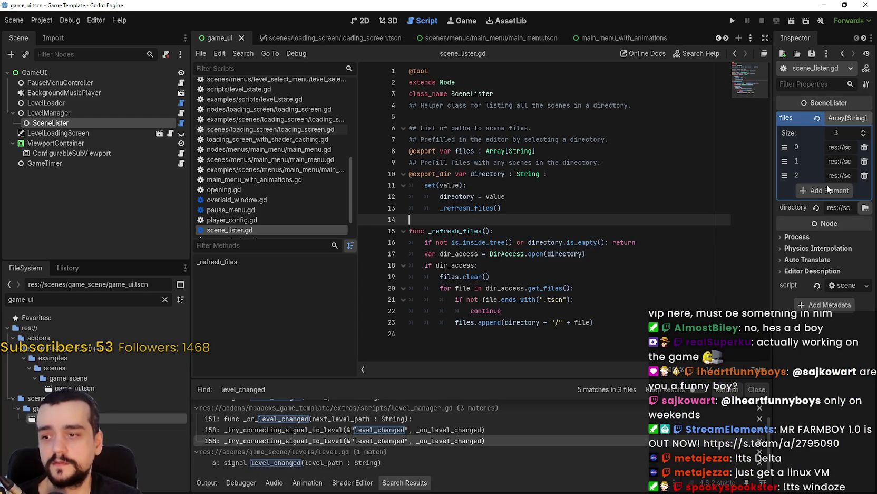
pyautogui.click(825, 5)
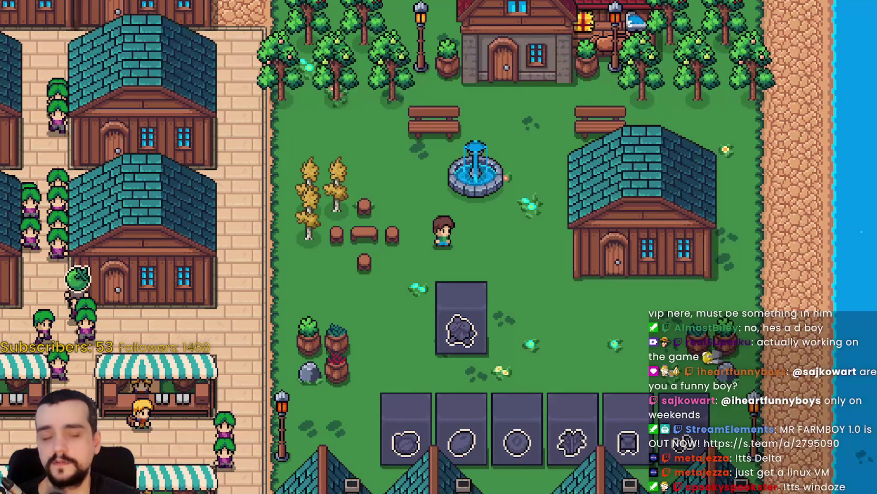
pyautogui.press('h')
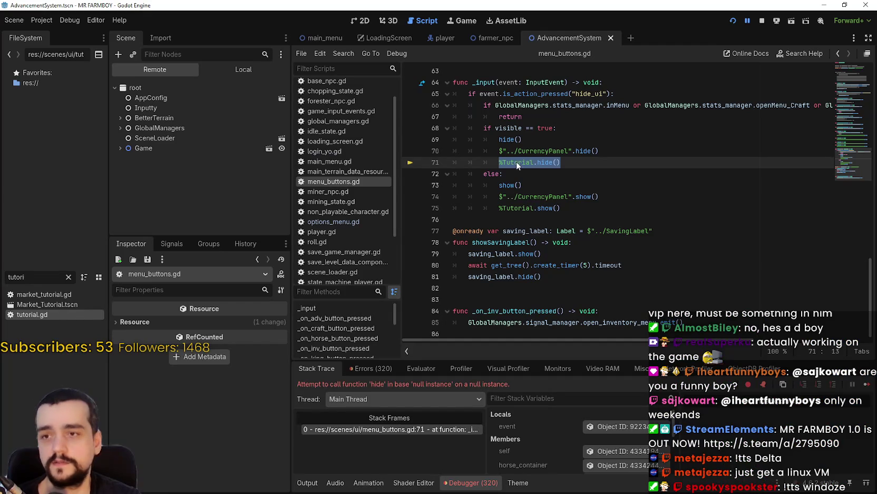
pyautogui.moveTo(581, 154)
pyautogui.mouseDown()
pyautogui.moveTo(522, 152)
pyautogui.moveTo(535, 158)
pyautogui.moveTo(503, 163)
pyautogui.moveTo(504, 174)
pyautogui.mouseUp()
pyautogui.click(591, 161)
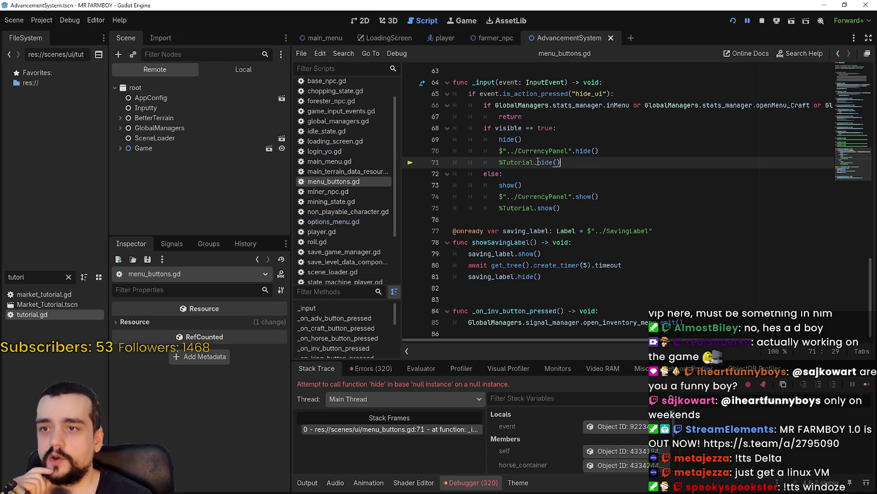
pyautogui.moveTo(563, 162); pyautogui.dragTo(483, 162)
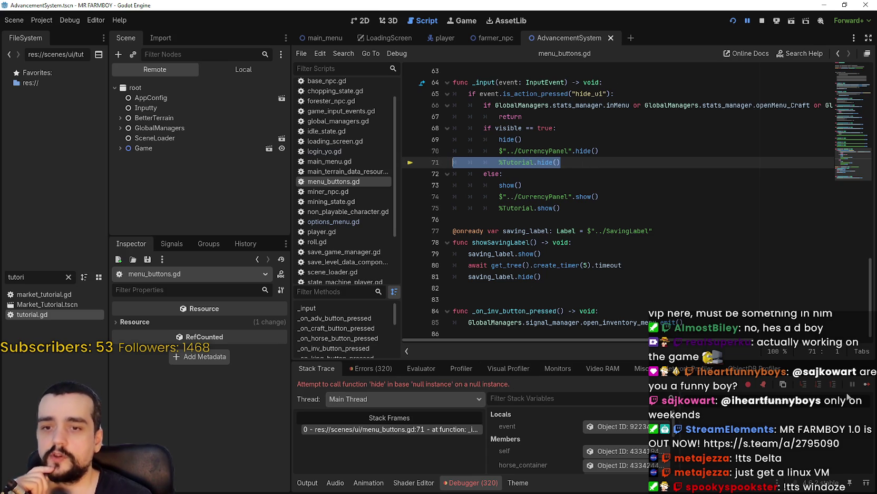
# - Continue execution past the Tutorial hide() and show() null-instance errors, with the Scene dock on Local
pyautogui.click(865, 384)
pyautogui.press('h')
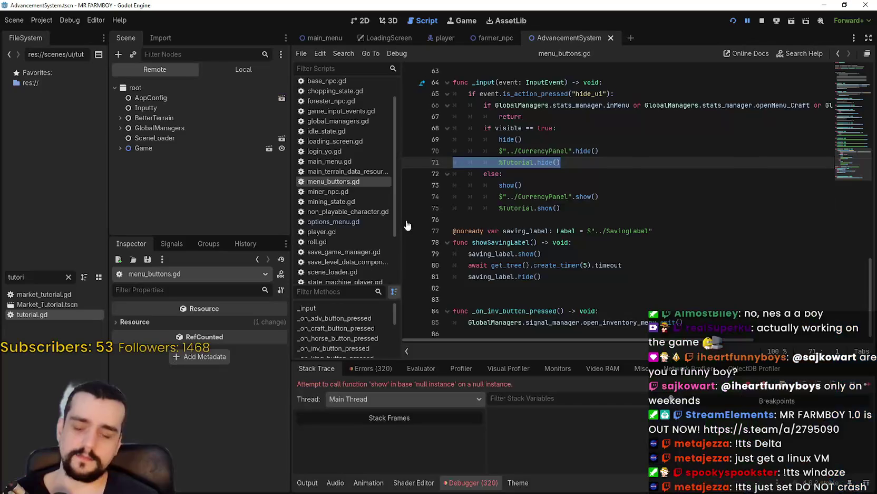
pyautogui.click(244, 66)
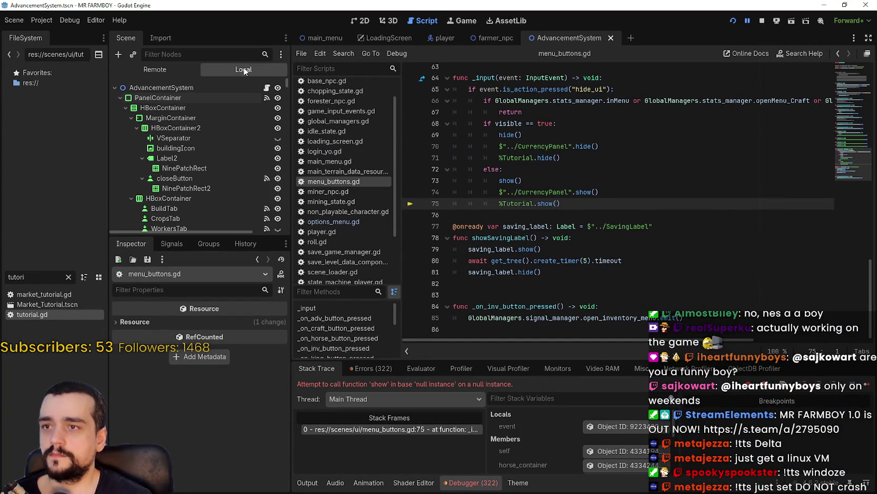
pyautogui.click(863, 386)
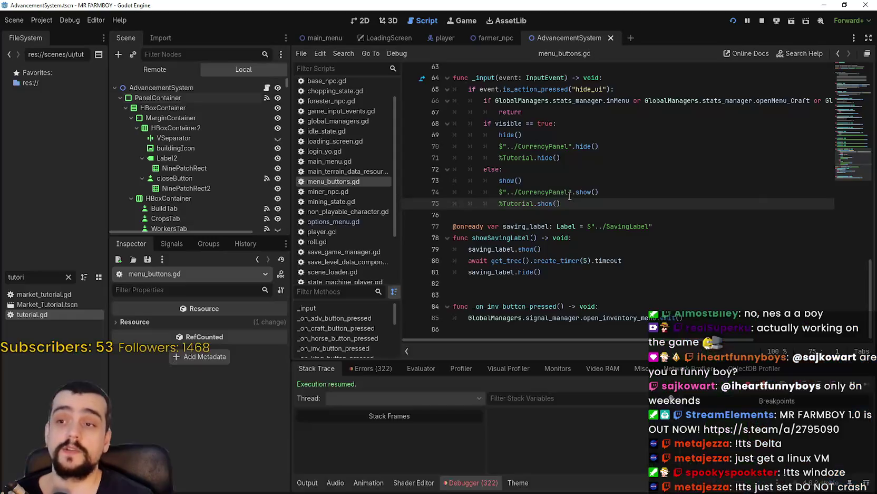
pyautogui.click(522, 181)
pyautogui.click(561, 158)
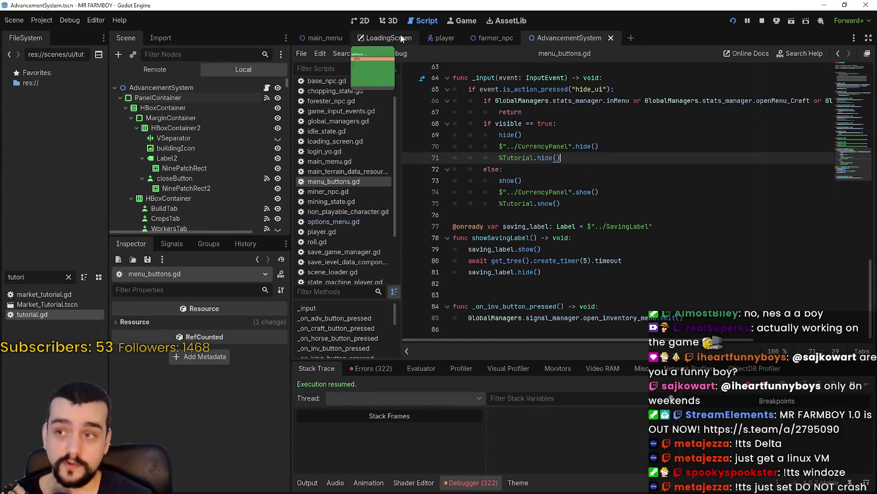
# - Filter the FileSystem for game_ and select game_screen_the_endless.tscn
pyautogui.click(68, 277)
pyautogui.write('game_')
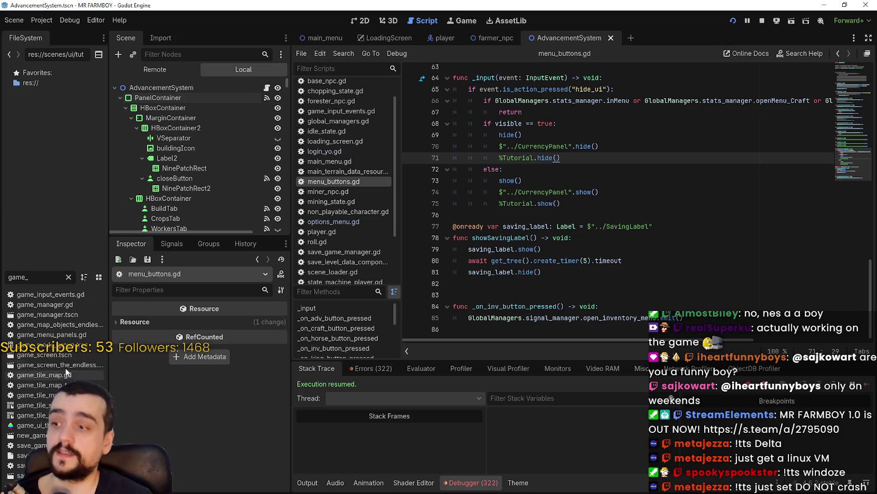
pyautogui.click(57, 365)
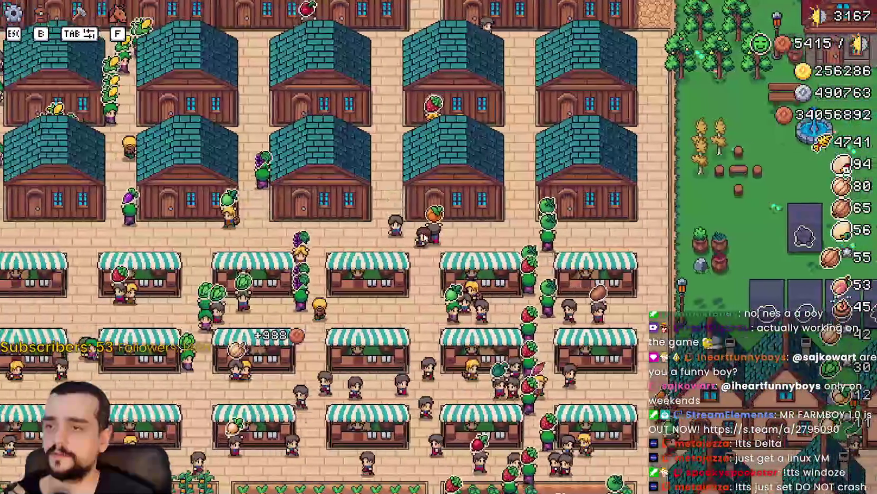
# - Ride the horse left into the park, then choose Quit Game from the Esc pause menu
pyautogui.press('s')
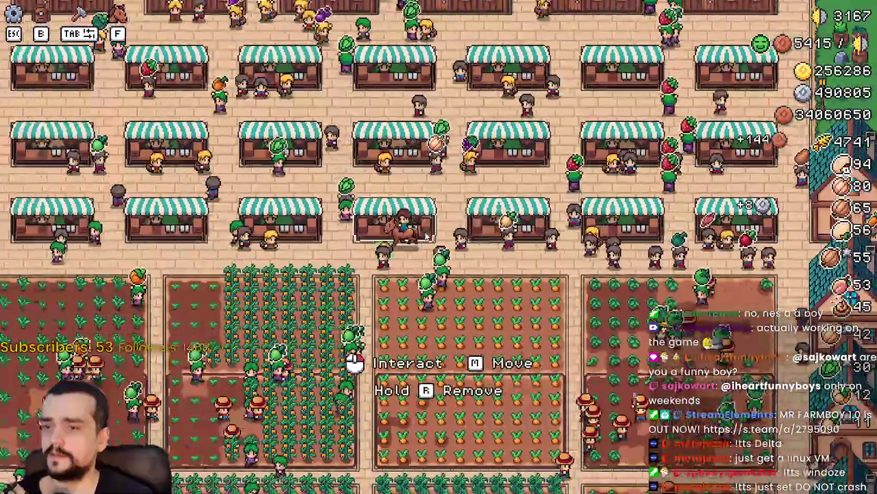
pyautogui.press('a')
pyautogui.press('w')
pyautogui.scroll(-5, 427, 236)
pyautogui.scroll(6, 448, 285)
pyautogui.press('Escape')
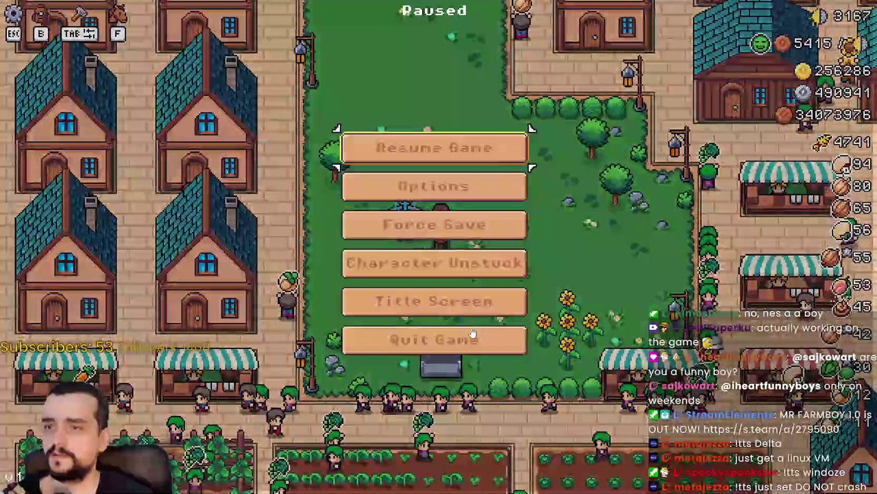
pyautogui.click(473, 333)
pyautogui.press('Escape')
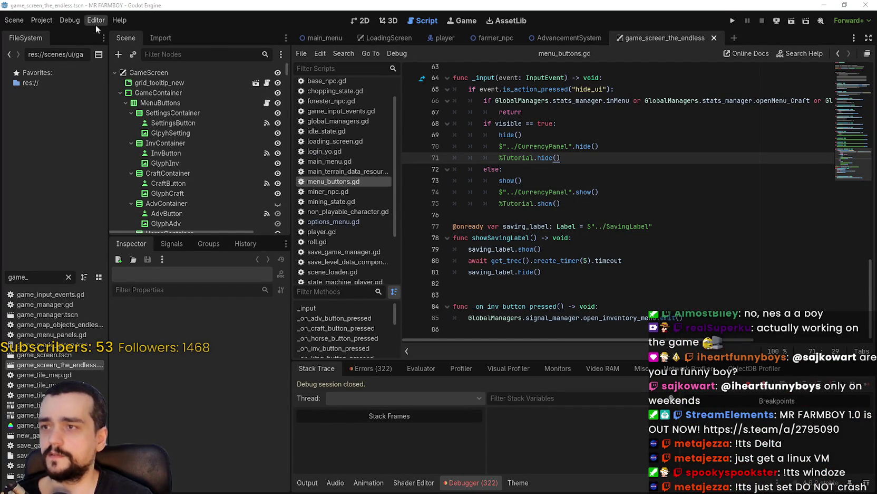
# - Set the Tutorial node in the Scene tree to Access as Unique Name
pyautogui.click(592, 194)
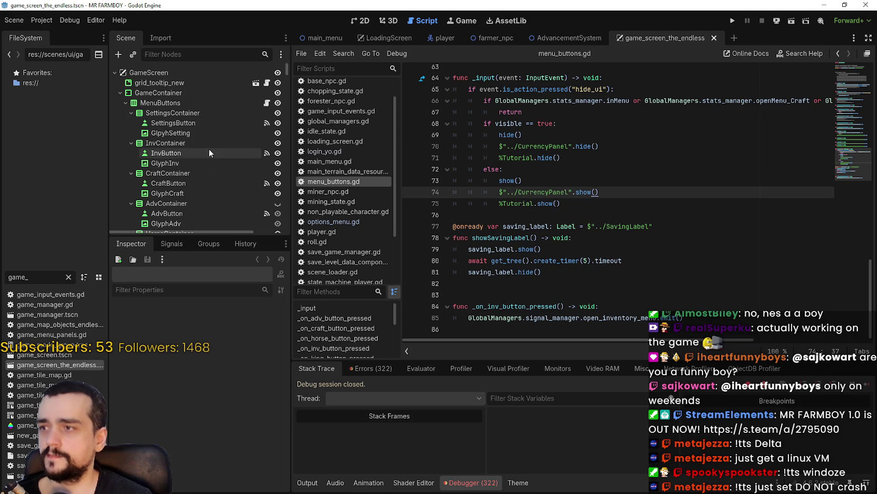
pyautogui.click(125, 103)
pyautogui.click(150, 113)
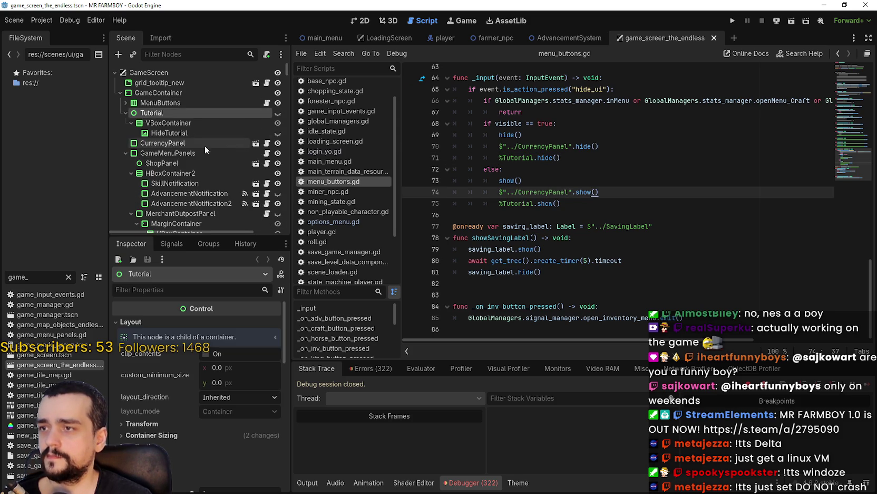
pyautogui.click(131, 123)
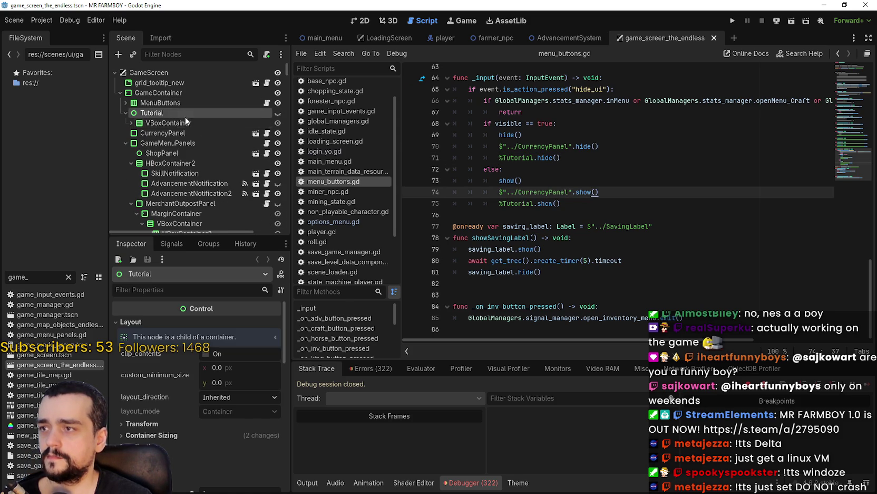
pyautogui.rightClick(185, 116)
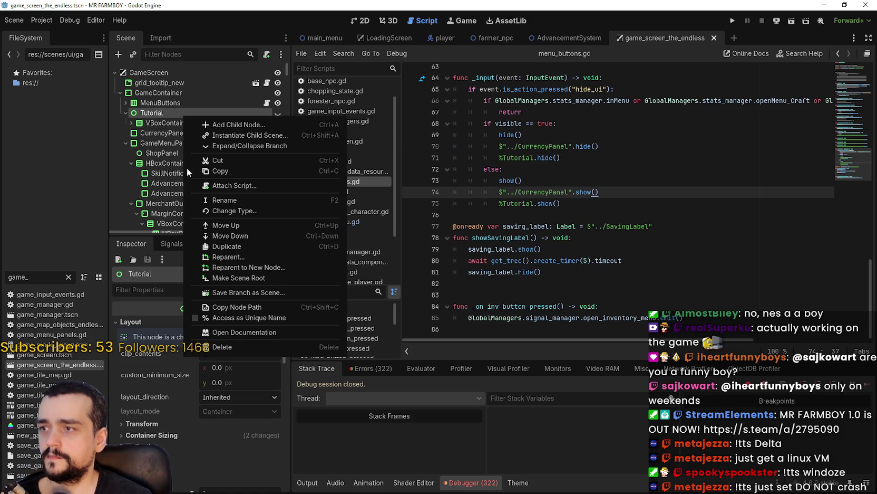
pyautogui.click(283, 317)
# - Save the scene with Ctrl+S and run the game to test the fix
pyautogui.hotkey('ctrl', 's')
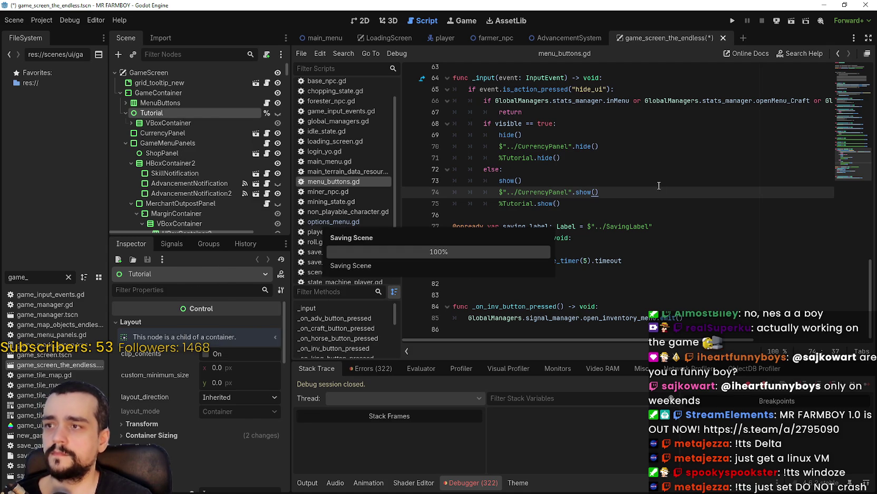
pyautogui.click(606, 208)
pyautogui.click(733, 20)
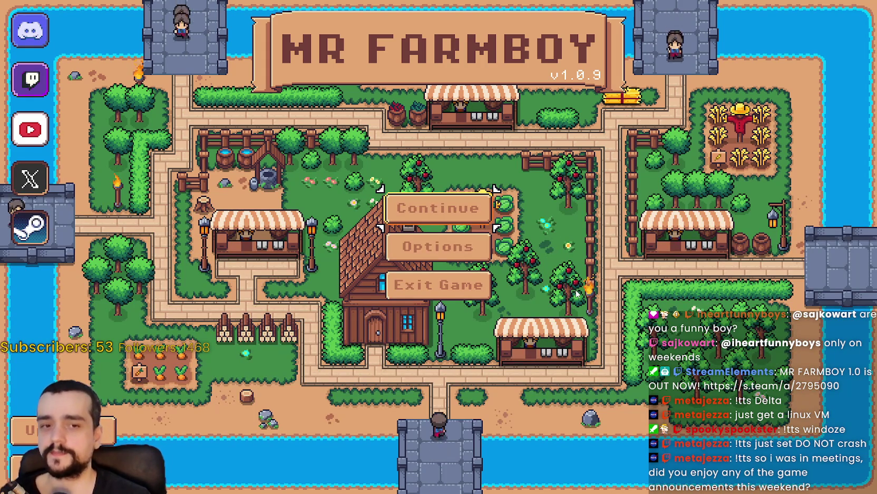
# - Continue from Save 2 (Incremental), load it, and pause the game with Esc
pyautogui.click(451, 214)
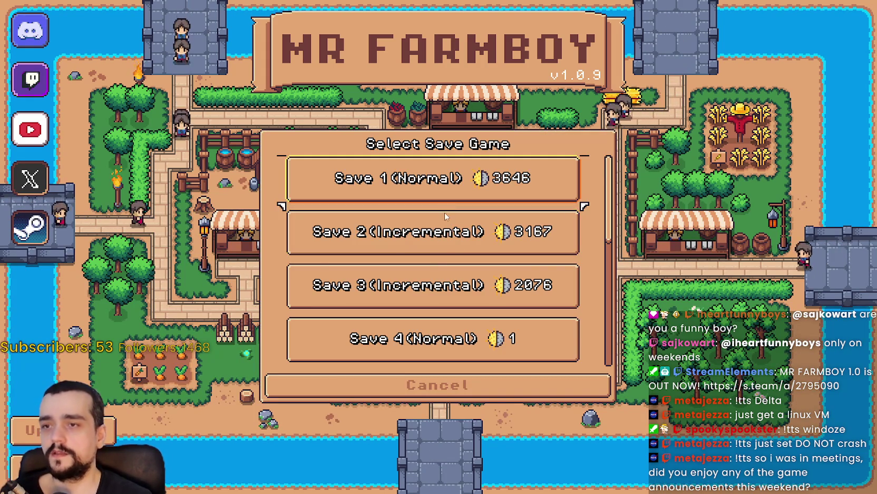
pyautogui.click(454, 240)
pyautogui.click(369, 244)
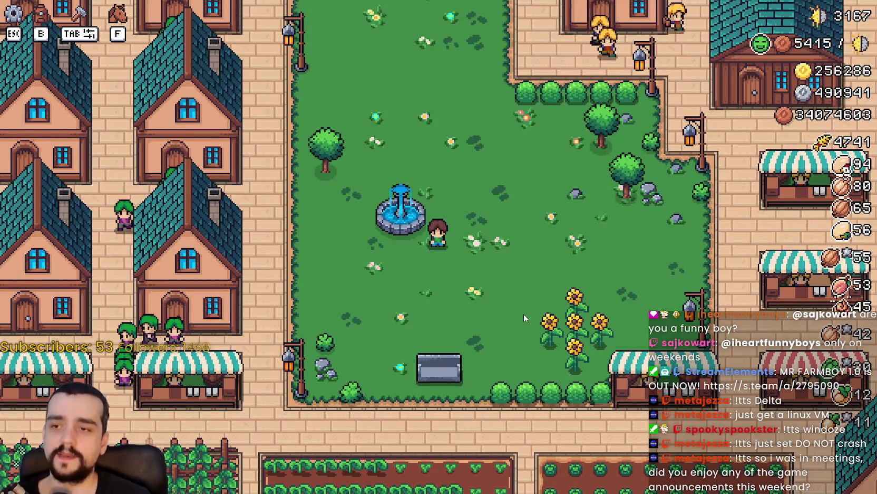
pyautogui.press('Escape')
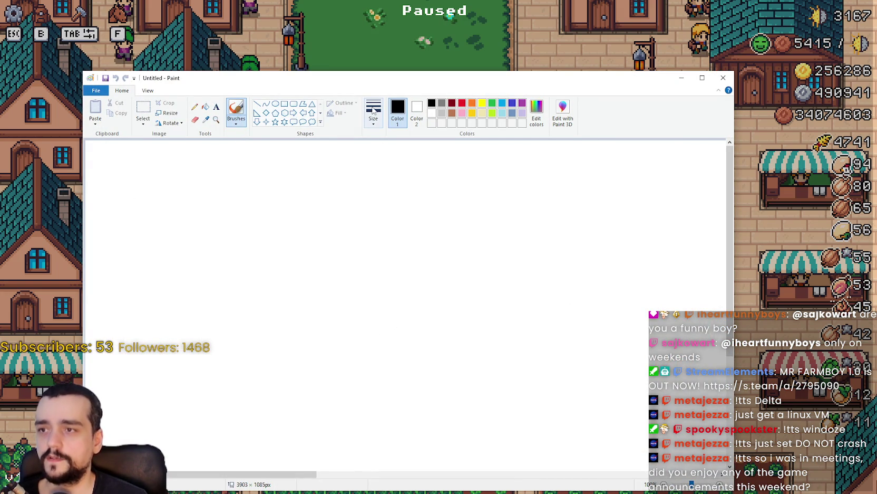
# - Undo a stray stroke and draw a row of six rectangles, widening the fifth
pyautogui.moveTo(129, 165)
pyautogui.mouseDown()
pyautogui.moveTo(162, 186)
pyautogui.moveTo(198, 178)
pyautogui.moveTo(190, 182)
pyautogui.moveTo(313, 190)
pyautogui.moveTo(317, 180)
pyautogui.moveTo(383, 189)
pyautogui.moveTo(390, 181)
pyautogui.mouseUp()
pyautogui.hotkey('ctrl', 'z')
pyautogui.click(285, 104)
pyautogui.click(318, 176)
pyautogui.click(401, 166)
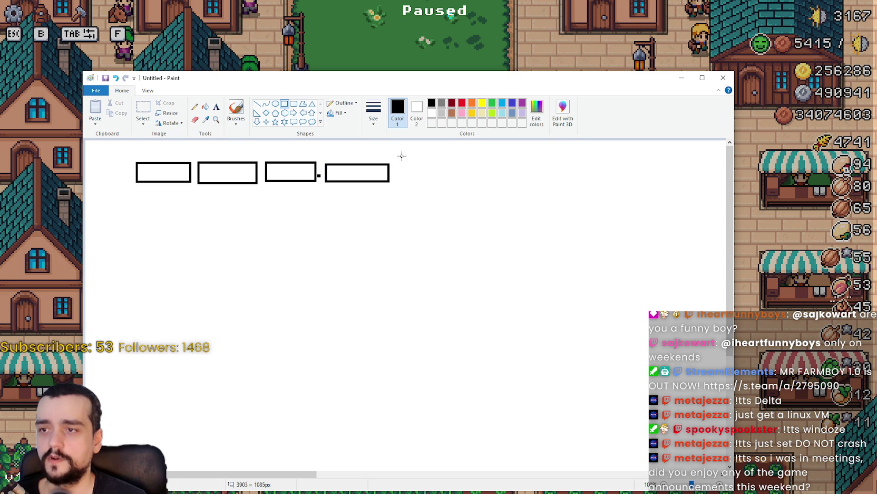
pyautogui.moveTo(397, 160)
pyautogui.mouseDown()
pyautogui.moveTo(440, 190)
pyautogui.moveTo(560, 181)
pyautogui.moveTo(640, 186)
pyautogui.mouseUp()
pyautogui.click(525, 230)
pyautogui.click(452, 228)
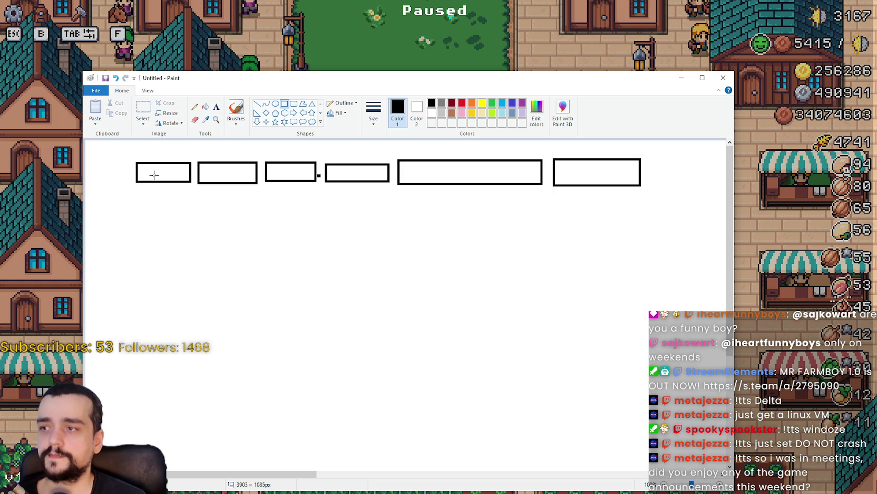
# - Label the first four boxes Act 1, act 2, act 3 and act4
pyautogui.click(216, 107)
pyautogui.click(136, 161)
pyautogui.write('Act 1')
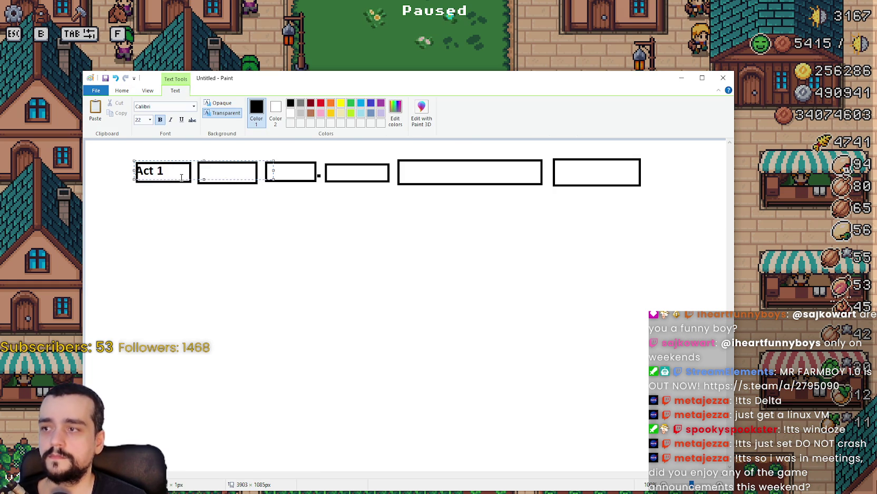
pyautogui.click(223, 172)
pyautogui.click(216, 171)
pyautogui.write('act 2')
pyautogui.click(275, 174)
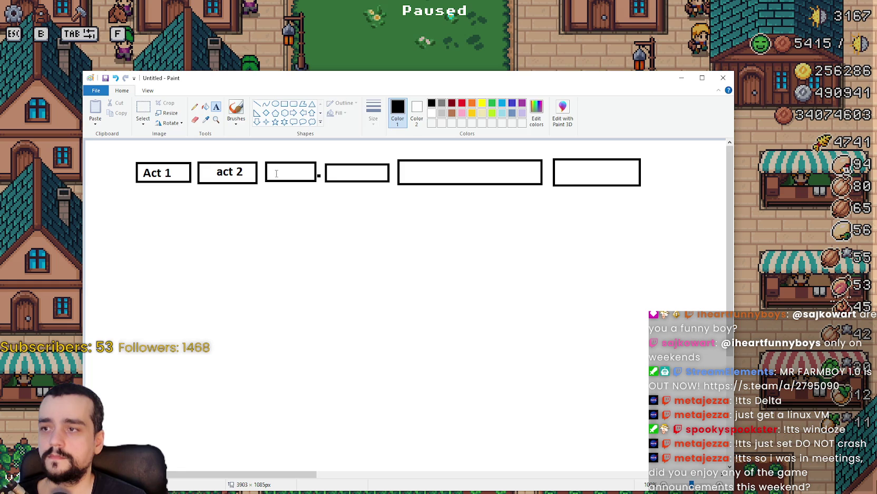
pyautogui.click(275, 174)
pyautogui.write('act 3')
pyautogui.click(363, 176)
pyautogui.click(345, 161)
pyautogui.write('act4')
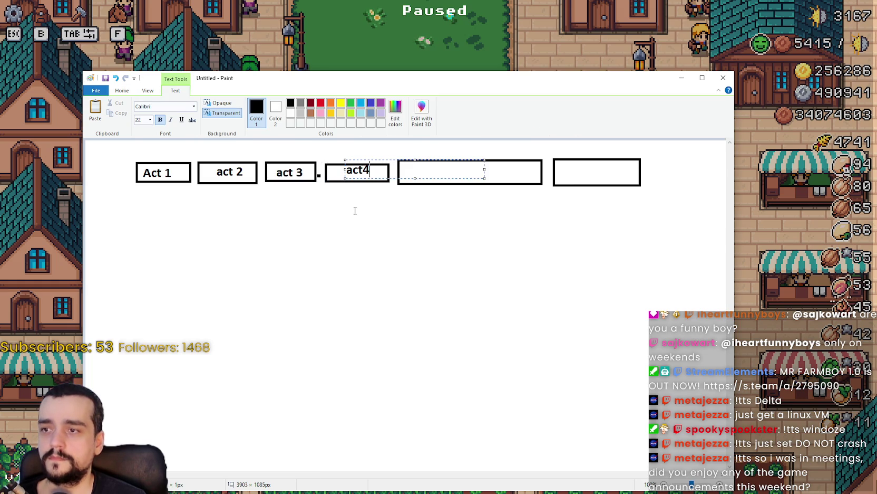
pyautogui.click(443, 177)
# - Label the last two boxes 'interludes, act 5-6' and 'endgame'
pyautogui.click(428, 169)
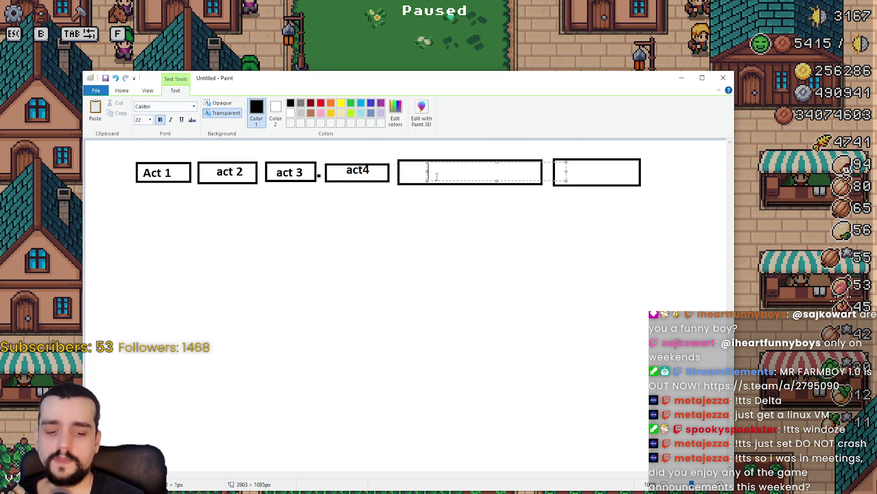
pyautogui.write('interludes ')
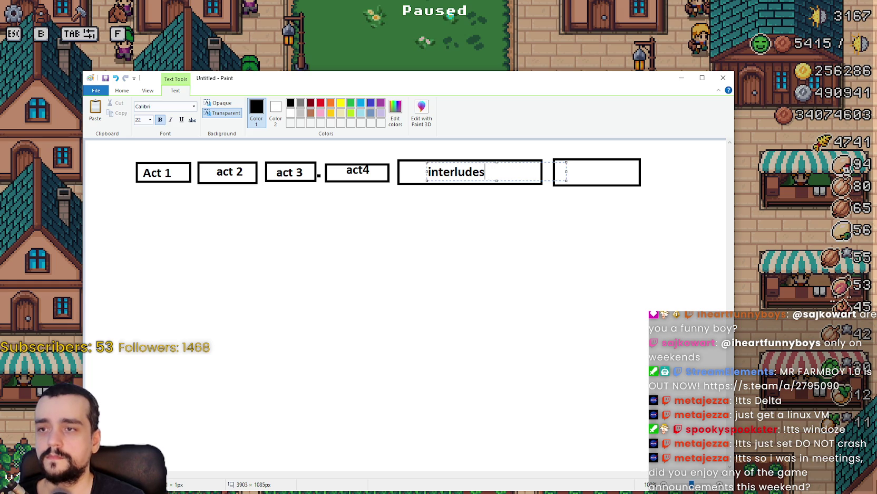
pyautogui.write('act')
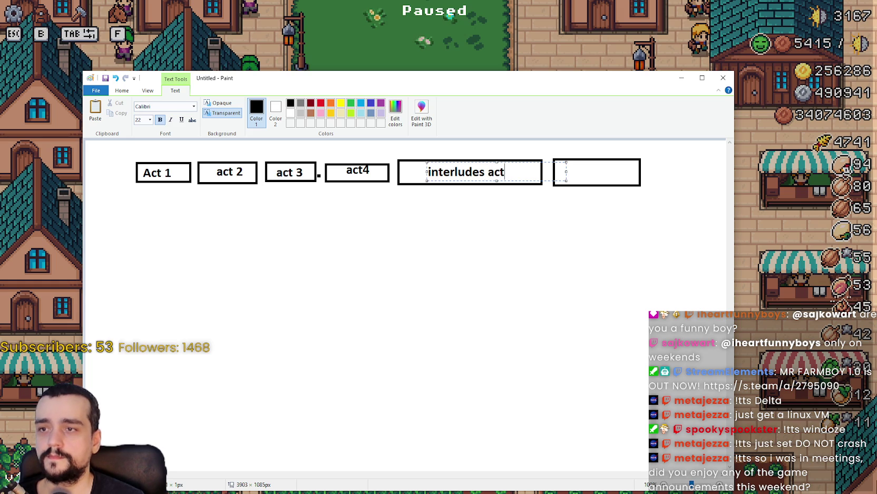
pyautogui.write(' 5-6')
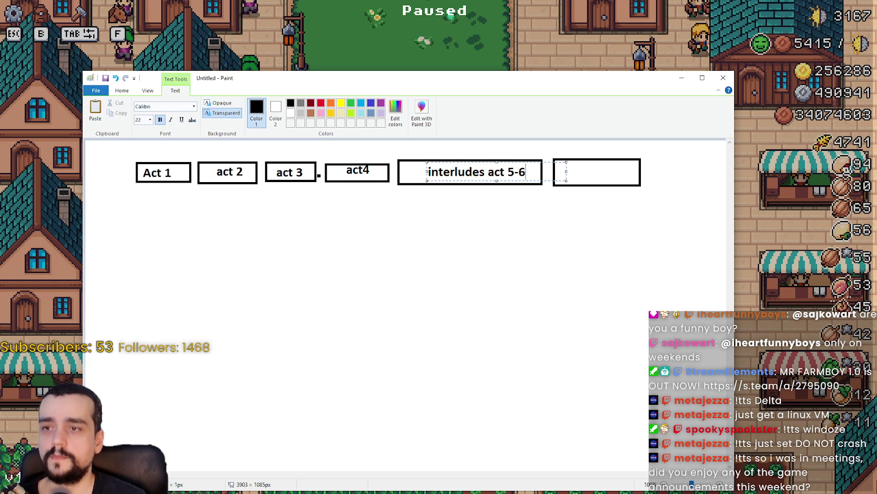
pyautogui.click(486, 172)
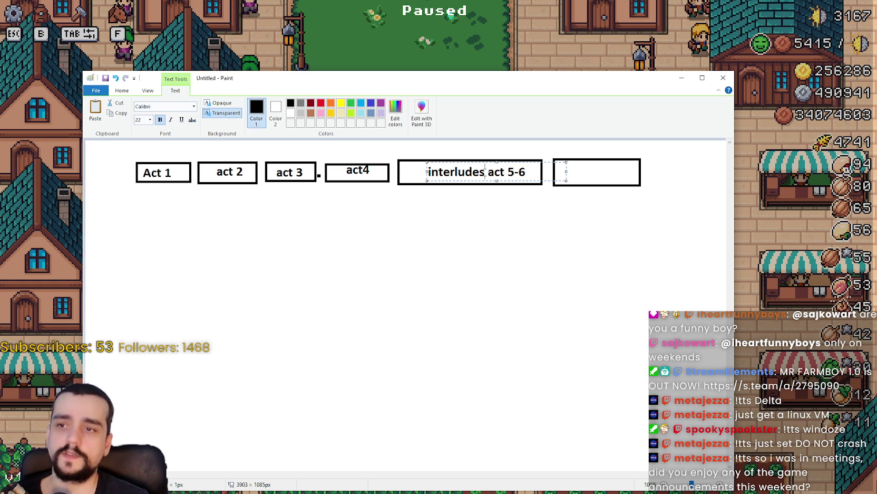
pyautogui.write(',')
pyautogui.click(505, 224)
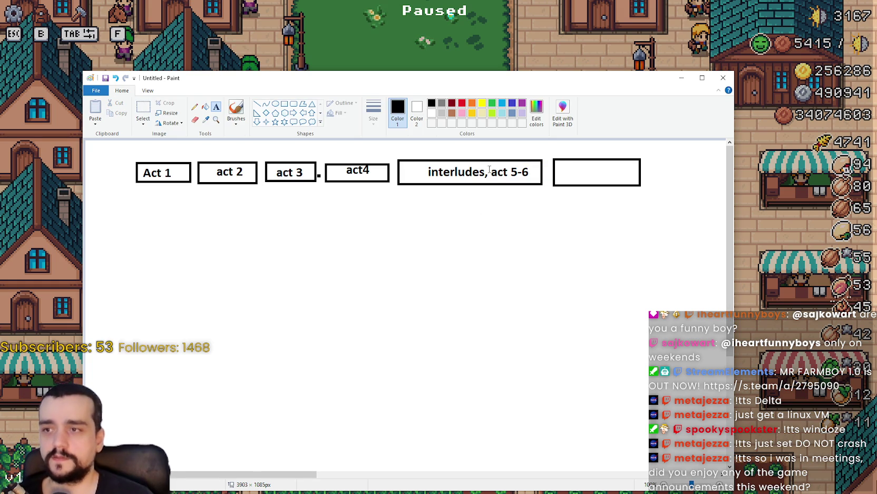
pyautogui.click(565, 162)
pyautogui.write('endgame')
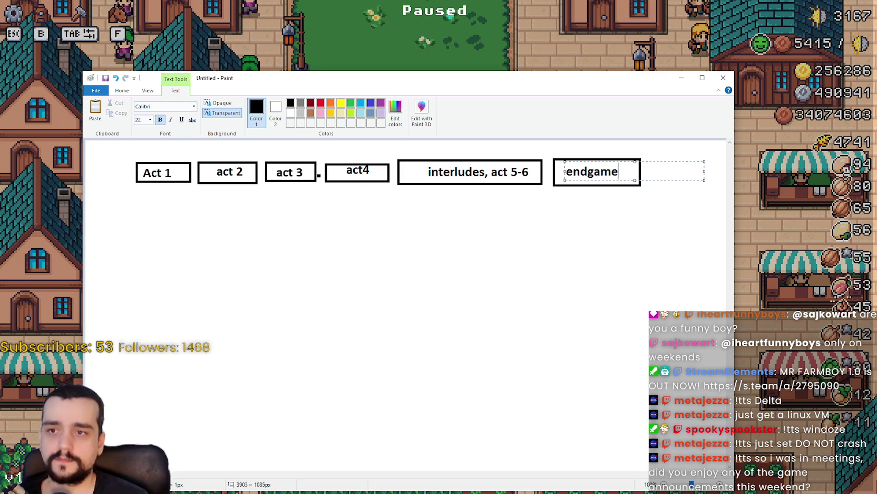
pyautogui.click(164, 291)
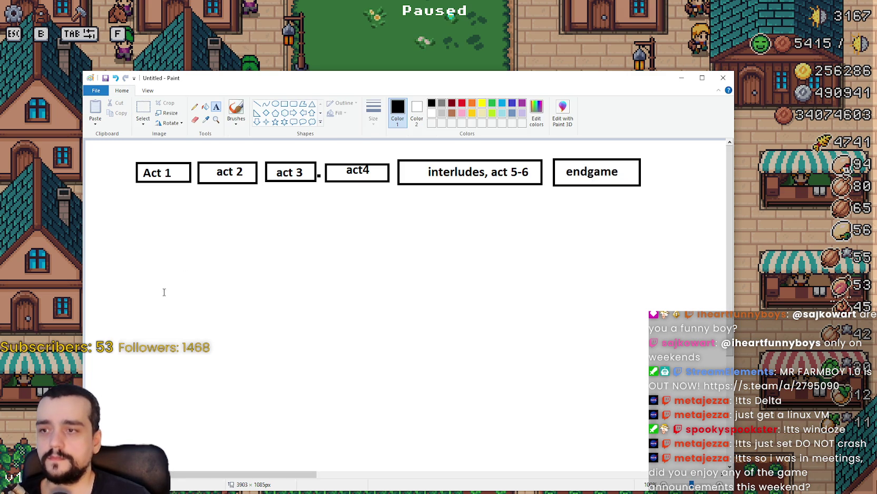
# - Add the heading 'On the rails Experince' above the act 2 box
pyautogui.click(214, 144)
pyautogui.write('On the rail')
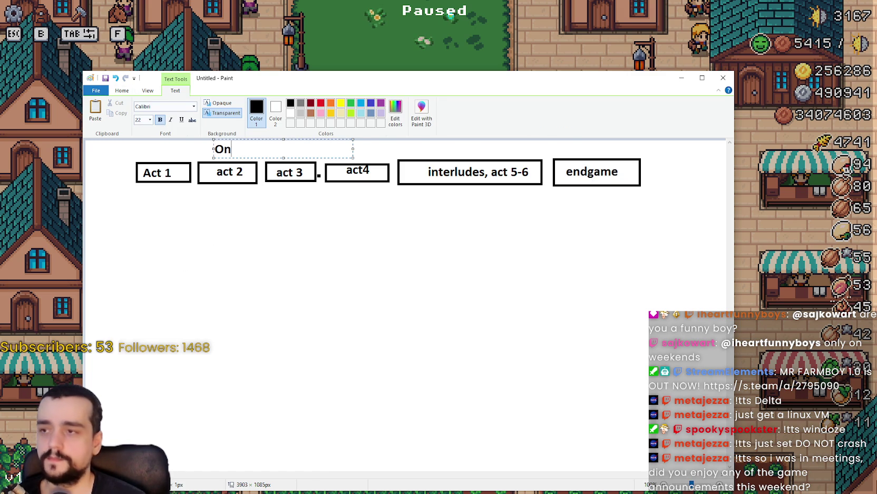
pyautogui.write('s Experince')
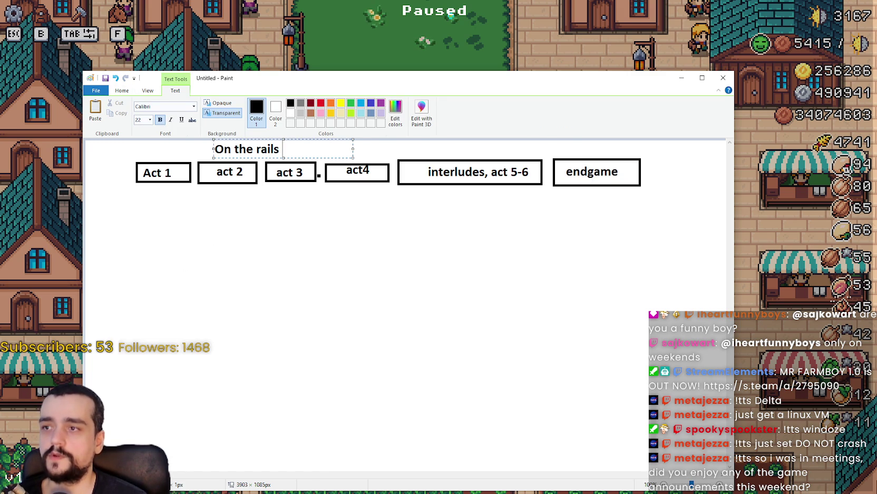
pyautogui.click(385, 251)
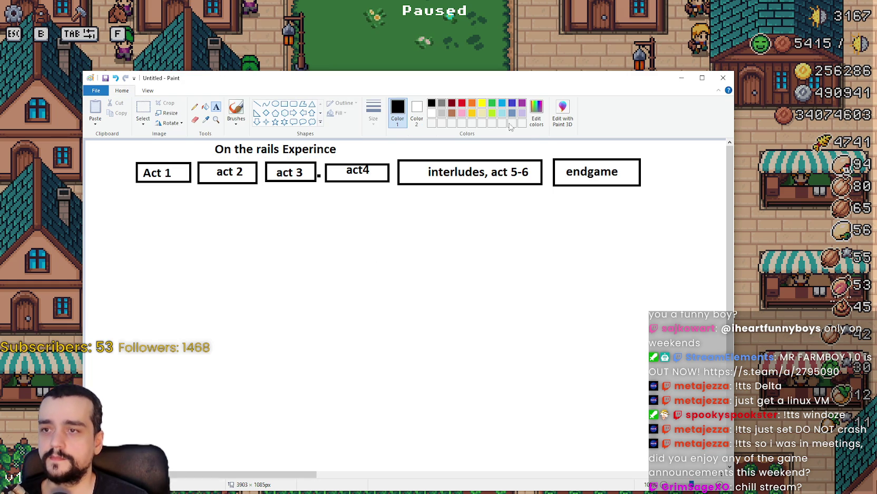
# - Draw a red vertical divider line between the interludes and endgame boxes
pyautogui.click(463, 104)
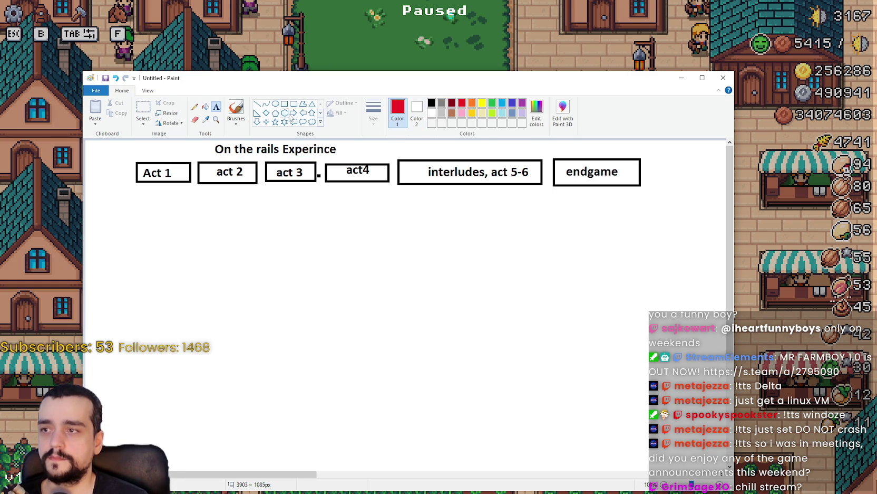
pyautogui.click(257, 104)
pyautogui.moveTo(546, 141); pyautogui.dragTo(546, 194)
pyautogui.click(493, 211)
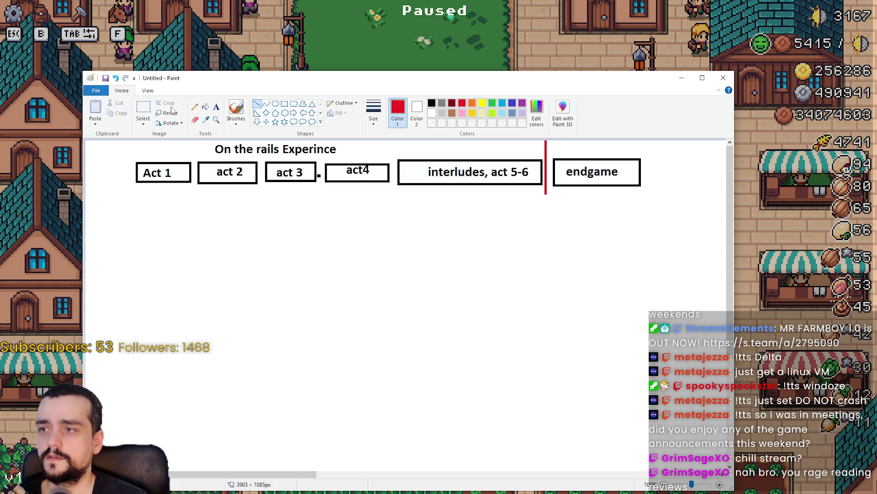
# - Add a red '1 to 65' label beside the heading
pyautogui.click(216, 108)
pyautogui.click(370, 146)
pyautogui.write('1 to ')
pyautogui.write('66')
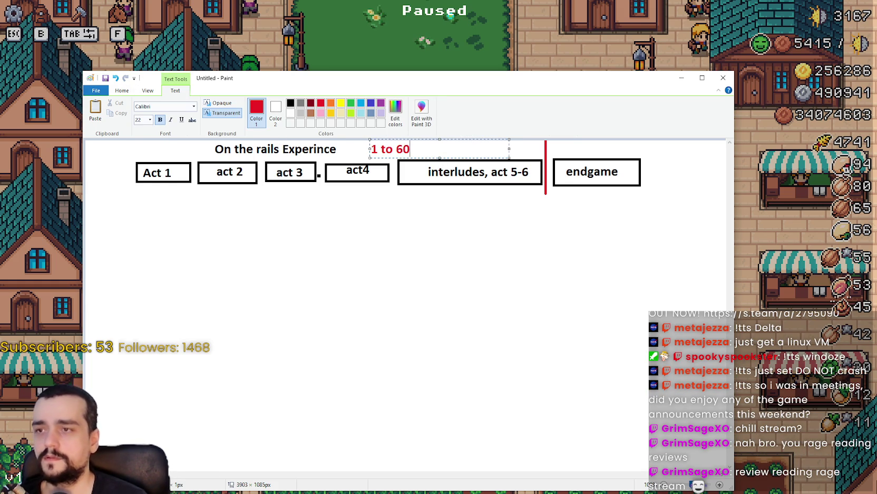
pyautogui.press('BackSpace')
pyautogui.write('5')
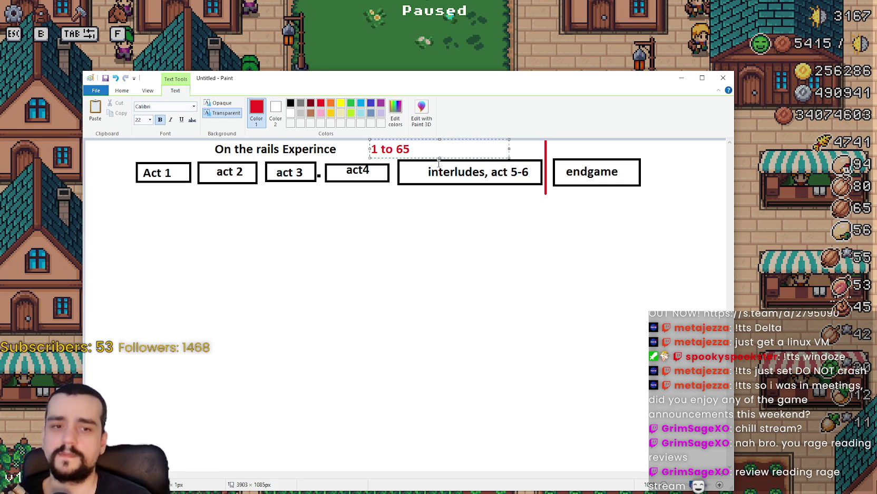
pyautogui.click(497, 222)
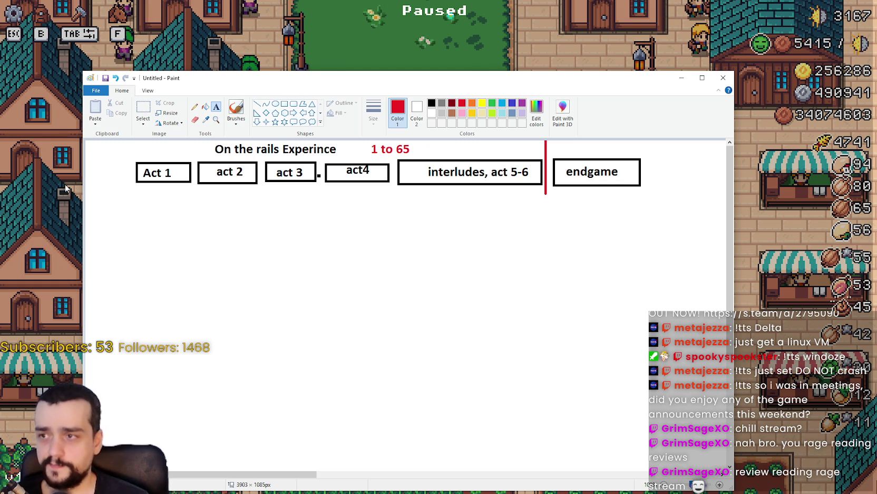
# - Add the red title 'Path of exile 2' at the far left
pyautogui.click(99, 152)
pyautogui.write('P')
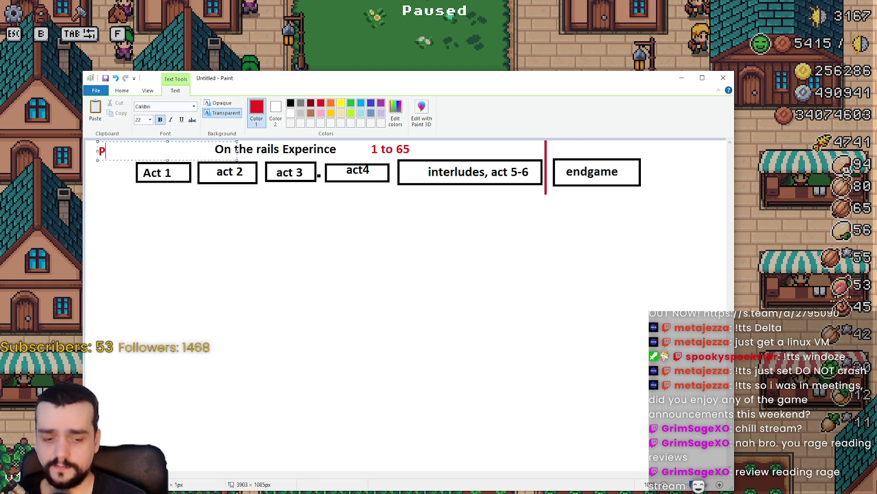
pyautogui.write('ath of exile 2')
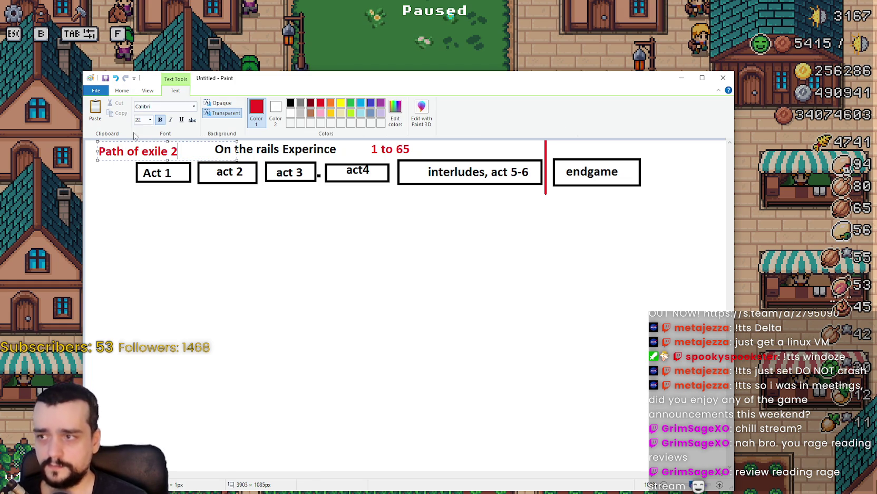
pyautogui.click(317, 274)
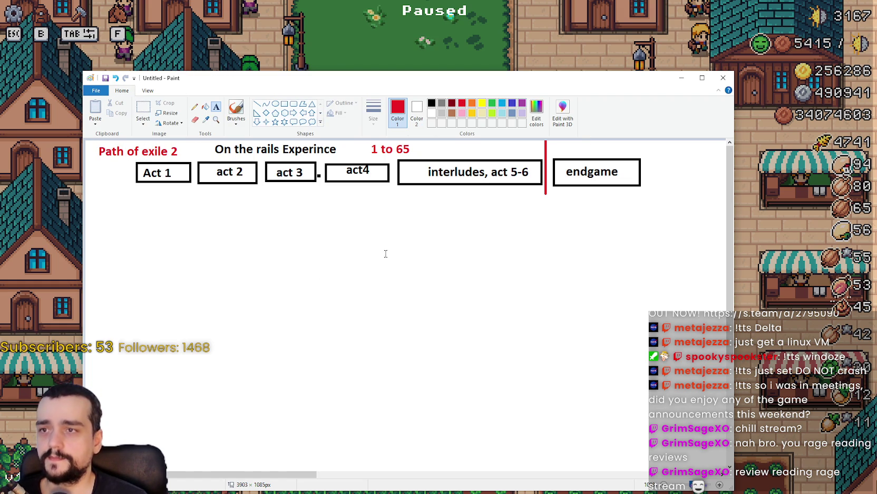
pyautogui.click(432, 103)
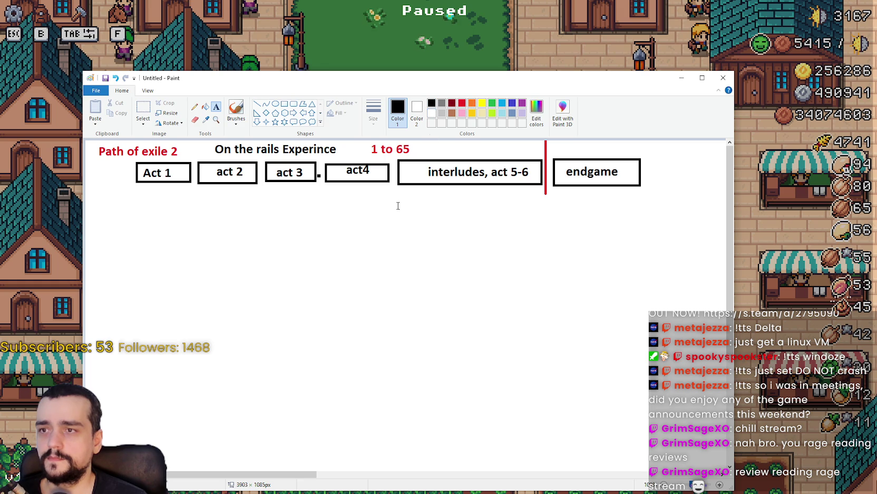
# - Draw a large black rectangle below the act row
pyautogui.click(284, 103)
pyautogui.moveTo(163, 240)
pyautogui.mouseDown()
pyautogui.moveTo(607, 443)
pyautogui.moveTo(635, 444)
pyautogui.mouseUp()
pyautogui.scroll(-3, 663, 339)
pyautogui.scroll(3, 663, 338)
pyautogui.scroll(-3, 663, 338)
pyautogui.scroll(3, 662, 335)
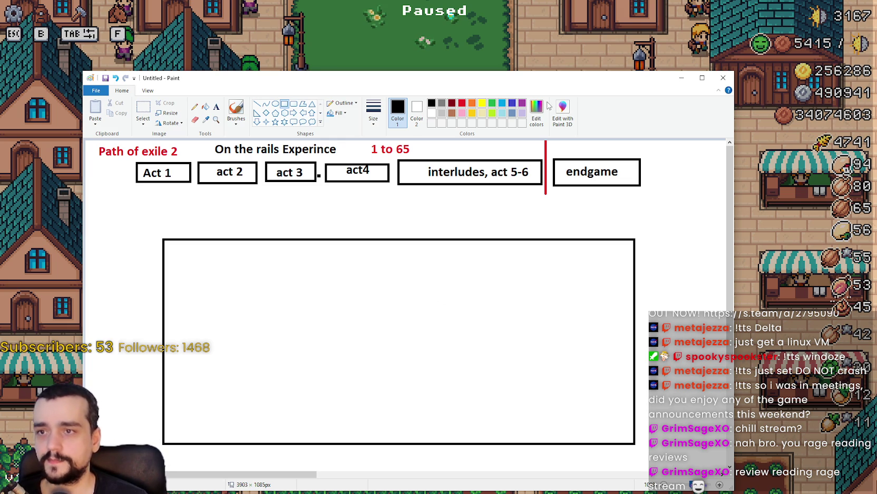
# - Draw three red horizontal lines and two red vertical lines across the box
pyautogui.click(257, 104)
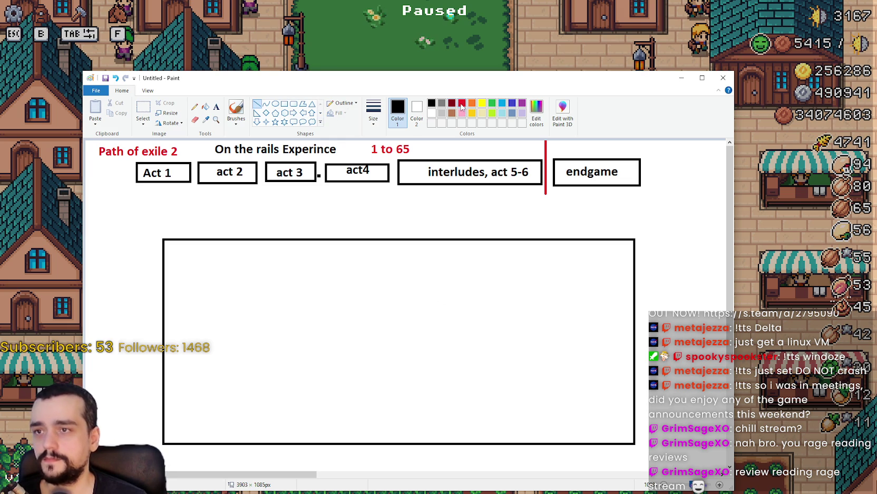
pyautogui.click(461, 103)
pyautogui.scroll(-3, 511, 377)
pyautogui.scroll(3, 513, 367)
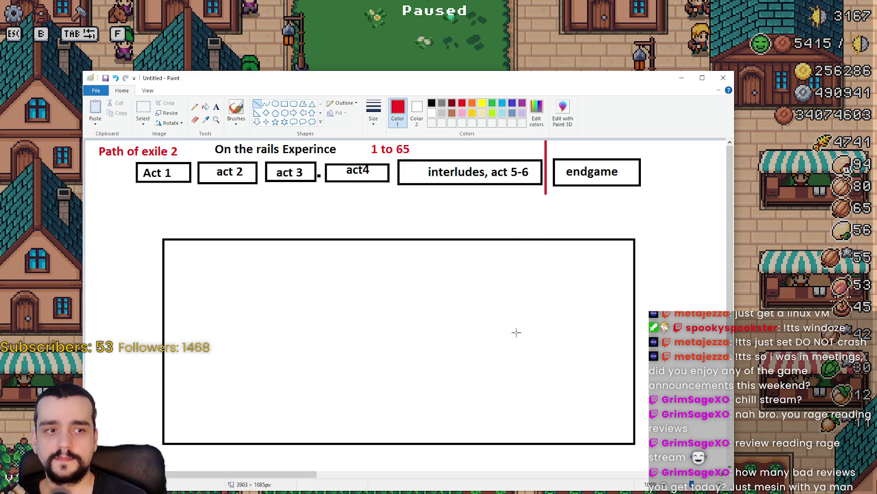
pyautogui.moveTo(581, 77); pyautogui.dragTo(586, 24)
pyautogui.moveTo(612, 341); pyautogui.dragTo(177, 341)
pyautogui.moveTo(612, 293); pyautogui.dragTo(181, 294)
pyautogui.click(332, 238)
pyautogui.moveTo(612, 228)
pyautogui.mouseDown()
pyautogui.moveTo(435, 237)
pyautogui.moveTo(181, 227)
pyautogui.mouseUp()
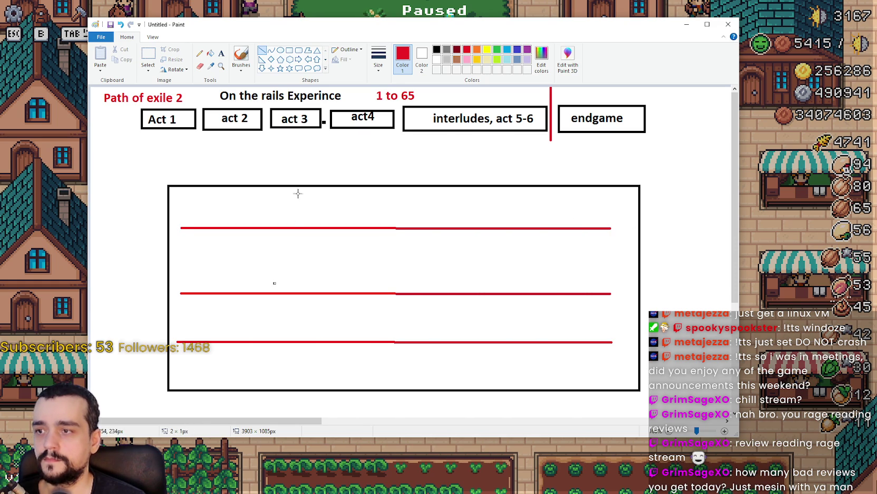
pyautogui.moveTo(294, 195); pyautogui.dragTo(294, 380)
pyautogui.moveTo(484, 198)
pyautogui.mouseDown()
pyautogui.moveTo(474, 353)
pyautogui.moveTo(485, 378)
pyautogui.moveTo(483, 364)
pyautogui.mouseUp()
pyautogui.click(557, 347)
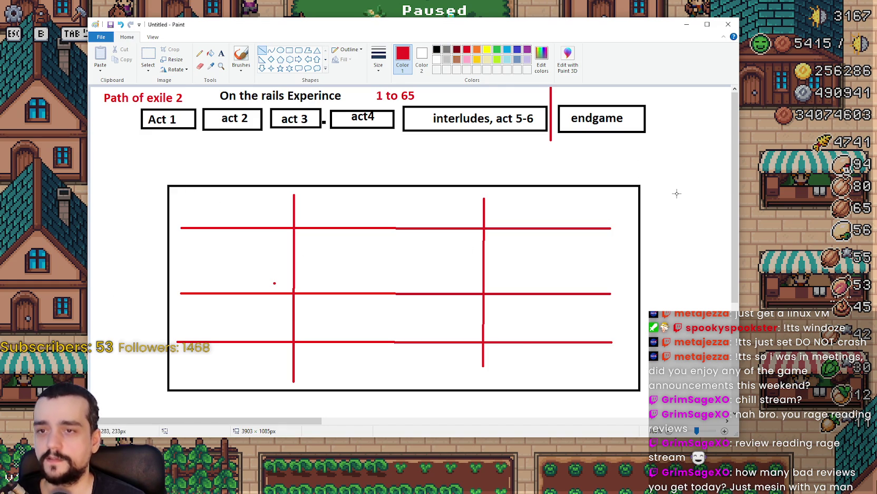
pyautogui.click(221, 55)
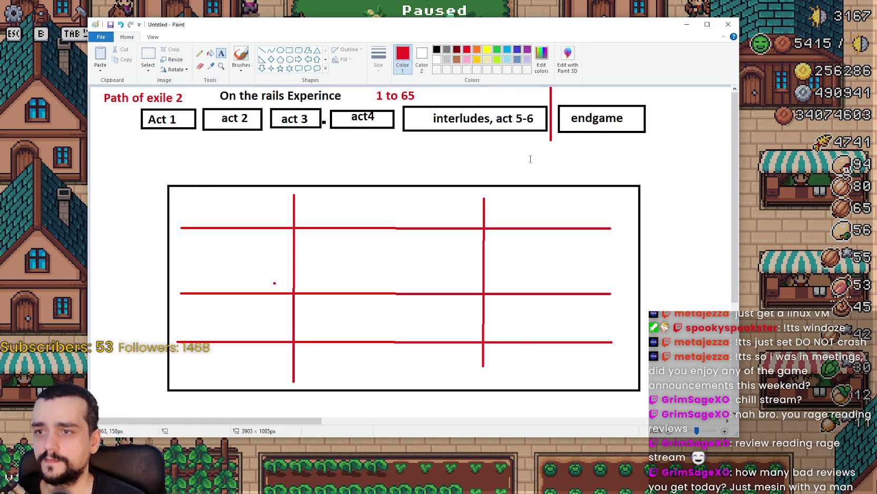
# - Add a red 'Atlas' label under the divider
pyautogui.click(530, 149)
pyautogui.write('Atl;')
pyautogui.press('BackSpace')
pyautogui.write('as')
pyautogui.click(594, 221)
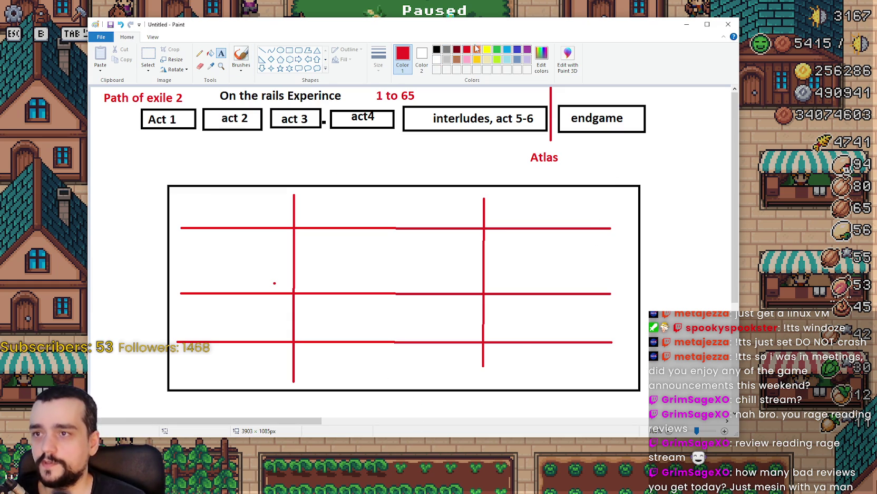
# - Scribble a green brush mark below the grid
pyautogui.click(497, 51)
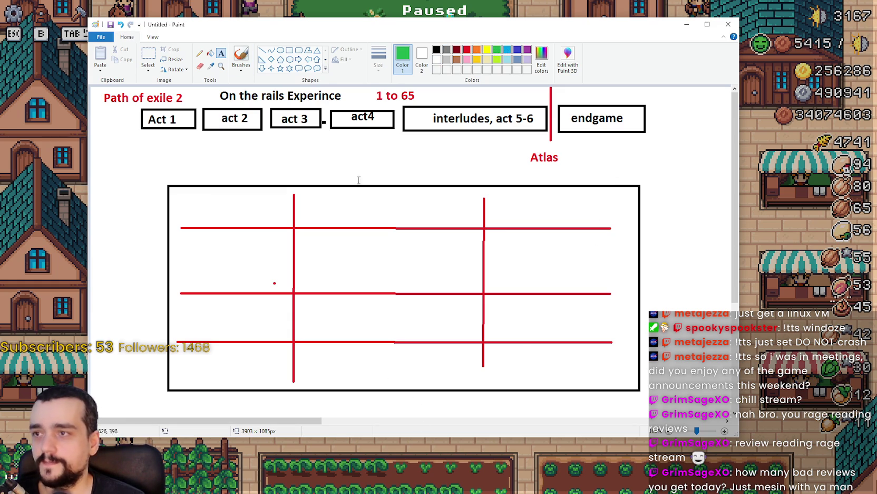
pyautogui.click(200, 53)
pyautogui.click(246, 55)
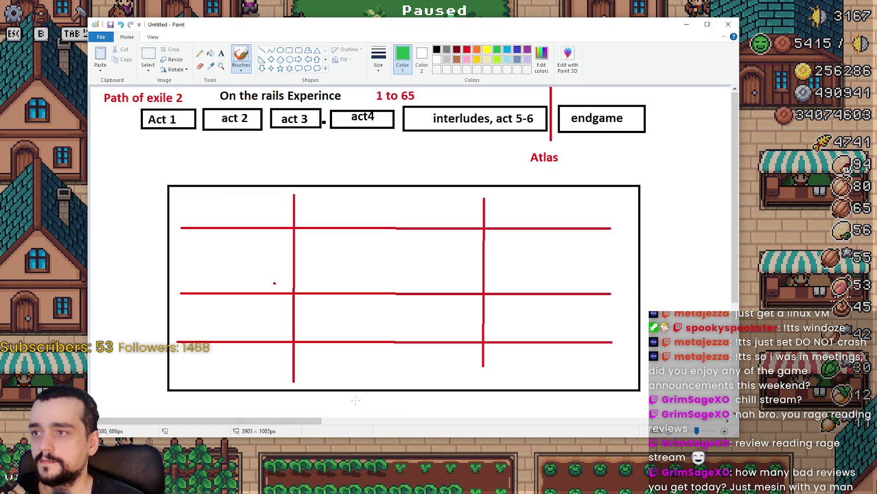
pyautogui.moveTo(393, 357)
pyautogui.mouseDown()
pyautogui.moveTo(383, 369)
pyautogui.moveTo(402, 364)
pyautogui.mouseUp()
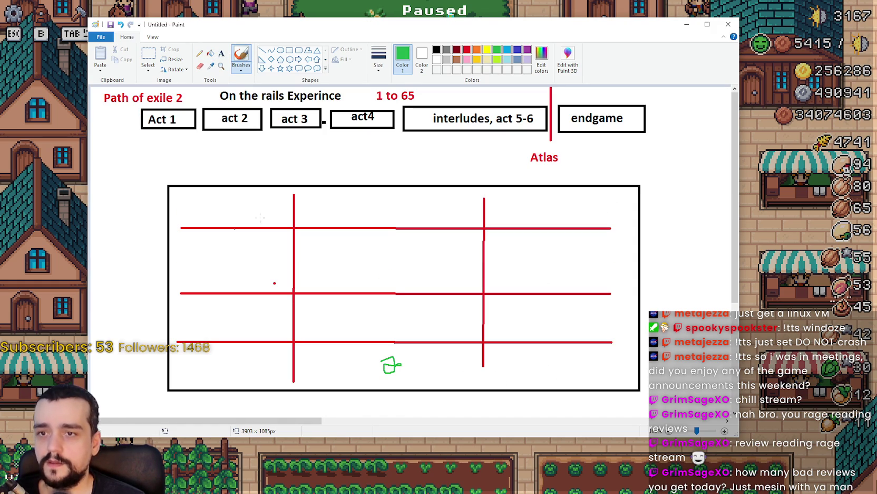
# - Move the grid drawing left and reposition the Atlas label to the right of the grid
pyautogui.click(148, 55)
pyautogui.moveTo(663, 146)
pyautogui.mouseDown()
pyautogui.moveTo(223, 366)
pyautogui.moveTo(142, 390)
pyautogui.moveTo(144, 402)
pyautogui.mouseUp()
pyautogui.moveTo(225, 272); pyautogui.dragTo(155, 270)
pyautogui.click(553, 196)
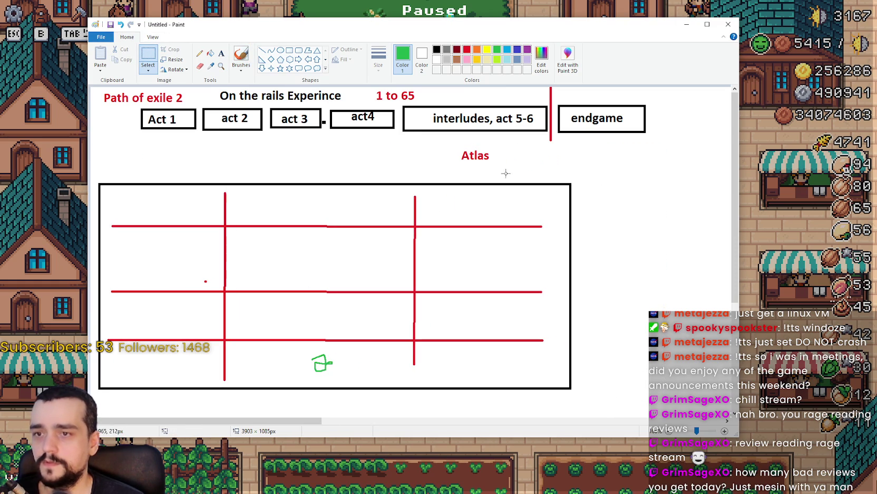
pyautogui.moveTo(517, 144)
pyautogui.mouseDown()
pyautogui.moveTo(448, 166)
pyautogui.moveTo(637, 186)
pyautogui.moveTo(642, 237)
pyautogui.mouseUp()
pyautogui.click(605, 308)
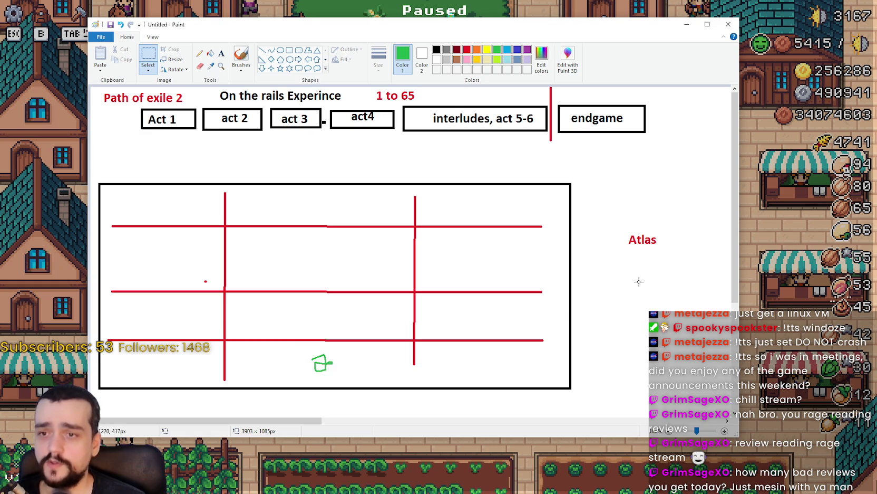
pyautogui.moveTo(588, 260); pyautogui.dragTo(686, 360)
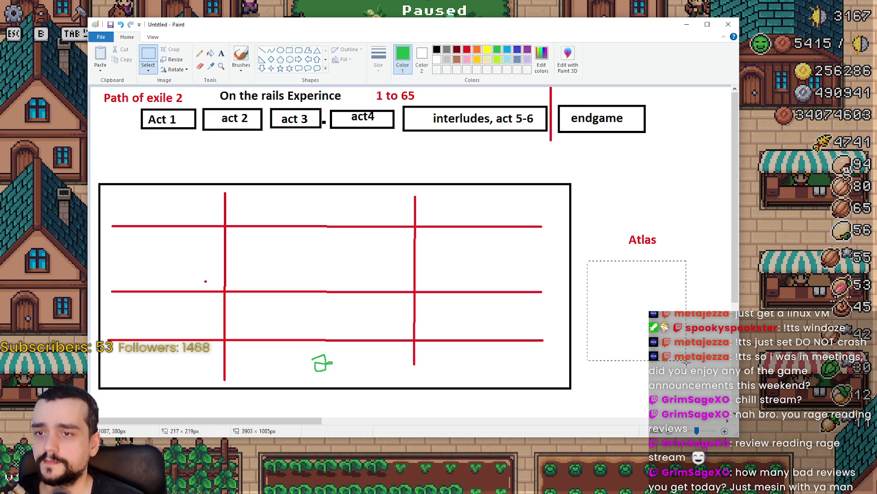
# - Draw a green oval around the Atlas label
pyautogui.click(454, 257)
pyautogui.click(280, 51)
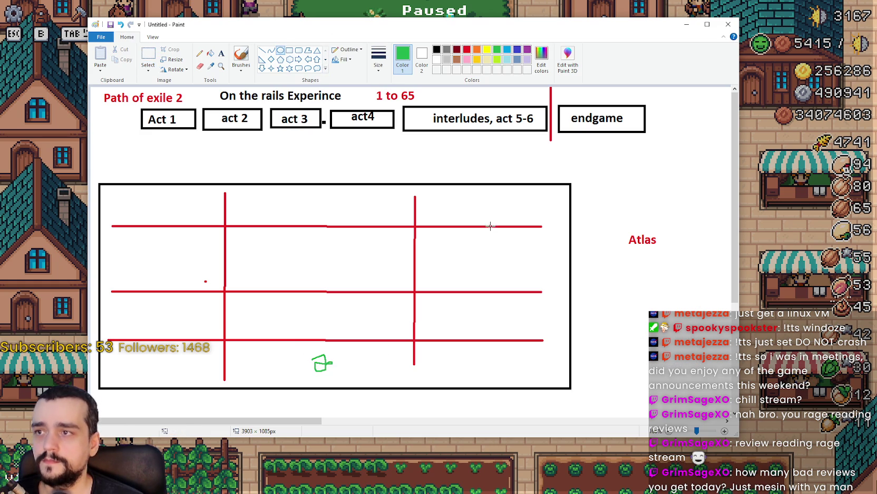
pyautogui.moveTo(587, 217)
pyautogui.mouseDown()
pyautogui.moveTo(712, 368)
pyautogui.moveTo(703, 388)
pyautogui.mouseUp()
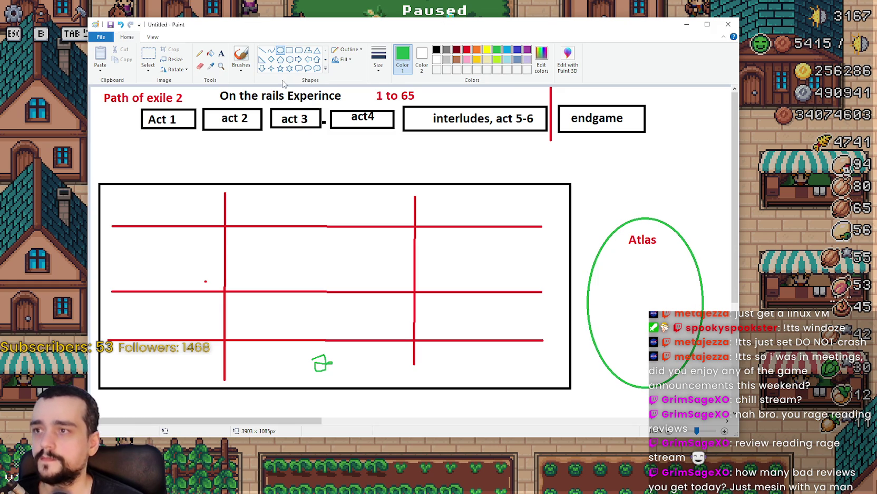
# - Brush small green stick figures inside the Atlas oval
pyautogui.click(263, 50)
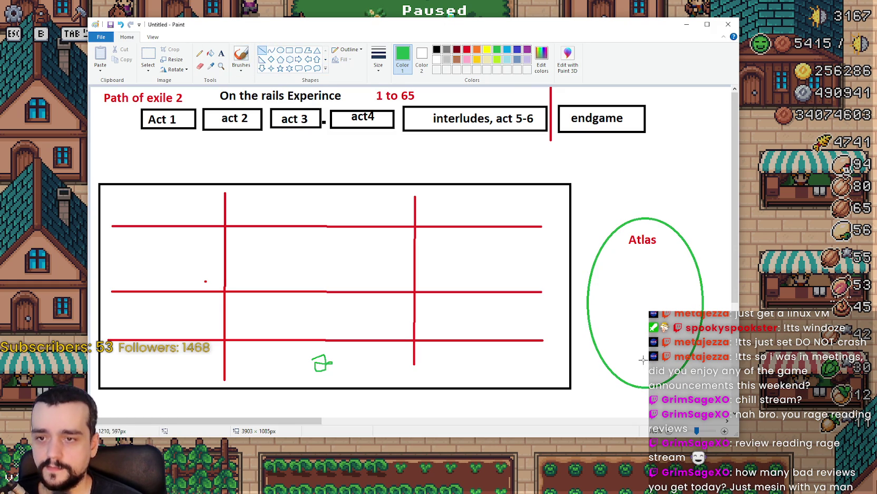
pyautogui.click(241, 55)
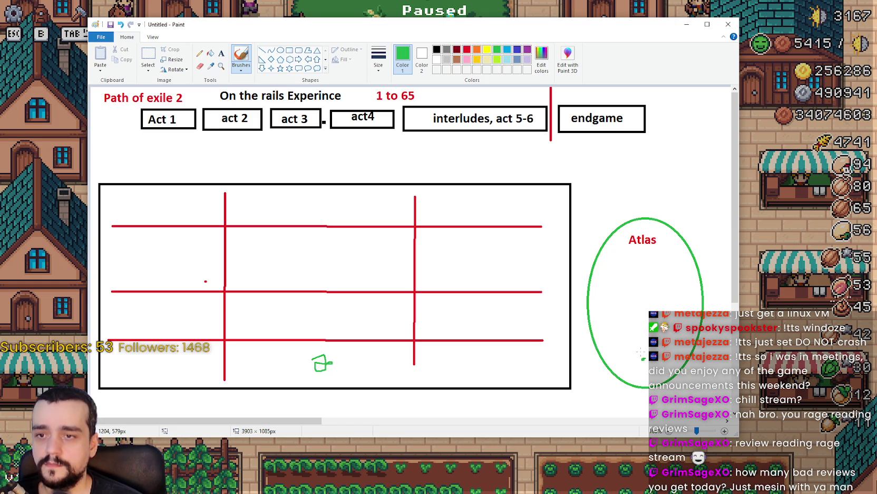
pyautogui.moveTo(640, 355); pyautogui.dragTo(620, 331)
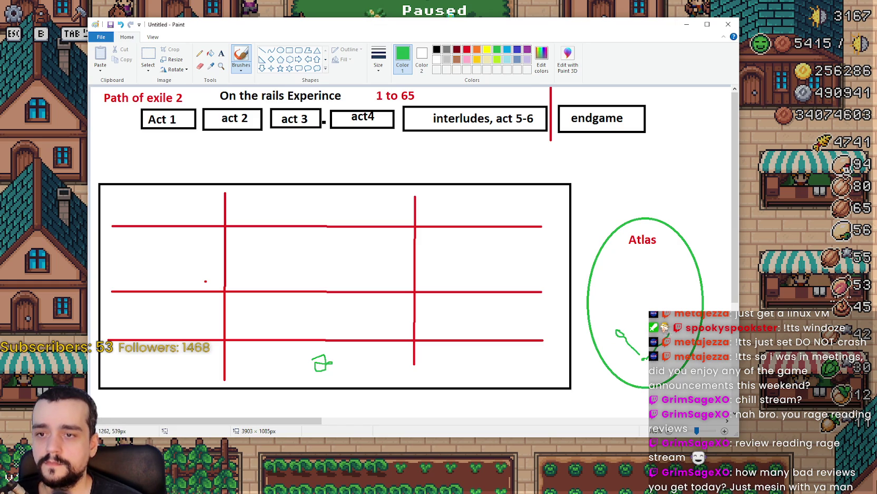
pyautogui.moveTo(642, 352)
pyautogui.mouseDown()
pyautogui.moveTo(645, 324)
pyautogui.moveTo(621, 282)
pyautogui.moveTo(639, 282)
pyautogui.mouseUp()
pyautogui.moveTo(666, 316)
pyautogui.mouseDown()
pyautogui.moveTo(650, 283)
pyautogui.moveTo(607, 260)
pyautogui.moveTo(649, 267)
pyautogui.moveTo(663, 253)
pyautogui.mouseUp()
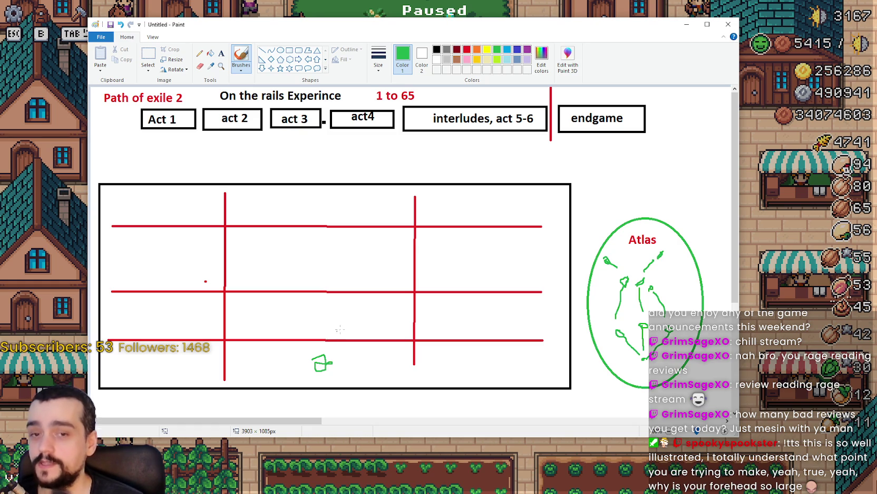
# - Scribble green loops, dashes and a small hook along the grid's bottom row
pyautogui.moveTo(333, 334)
pyautogui.mouseDown()
pyautogui.moveTo(320, 344)
pyautogui.moveTo(331, 333)
pyautogui.mouseUp()
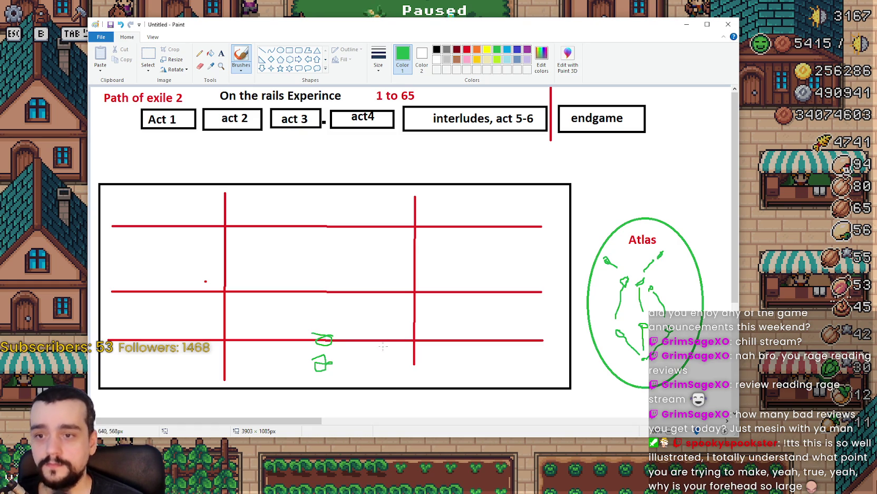
pyautogui.moveTo(349, 361); pyautogui.dragTo(384, 350)
pyautogui.moveTo(293, 352); pyautogui.dragTo(252, 349)
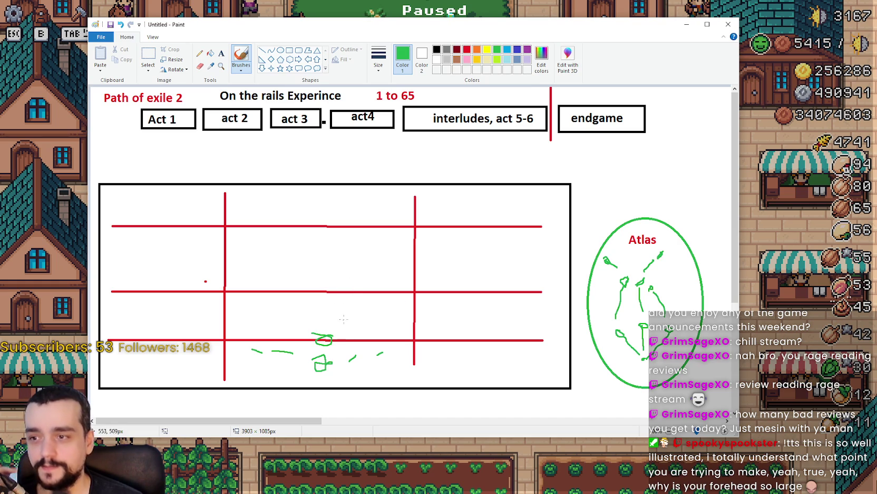
pyautogui.moveTo(351, 315); pyautogui.dragTo(366, 326)
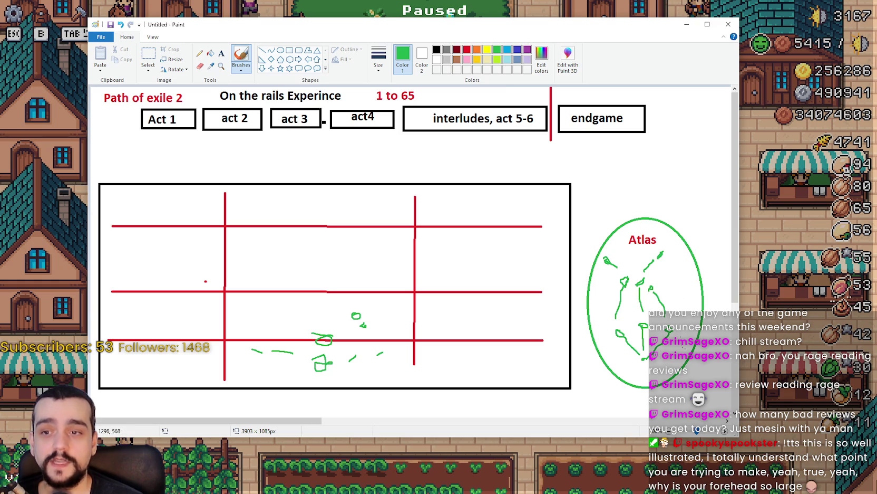
# - Switch the brush to red and draw a horizontal line across the Atlas oval
pyautogui.click(467, 49)
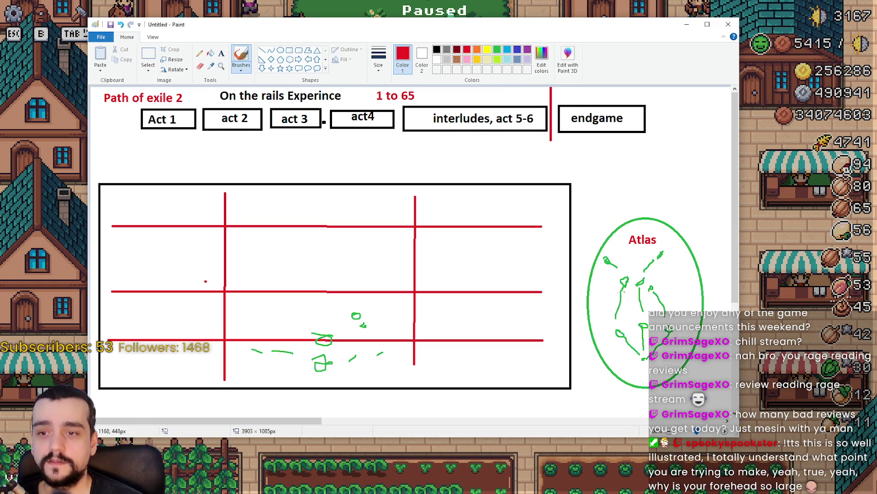
pyautogui.moveTo(713, 317); pyautogui.dragTo(567, 318)
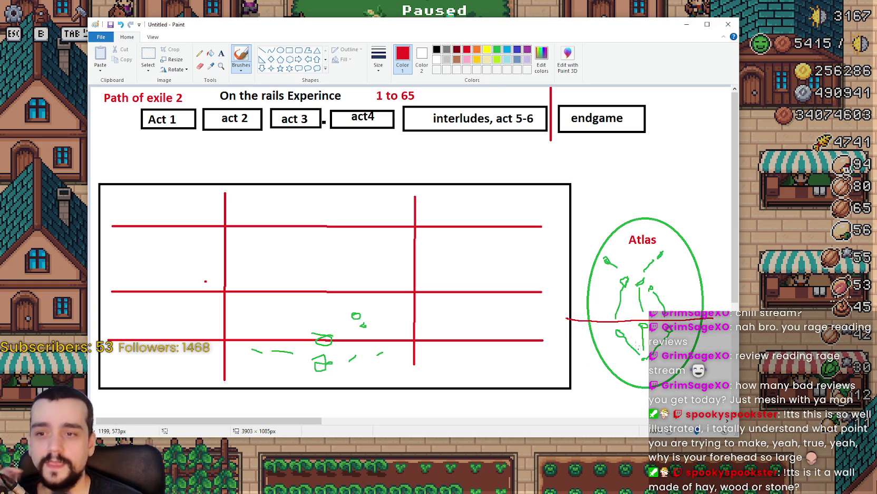
pyautogui.moveTo(604, 32); pyautogui.dragTo(546, 13)
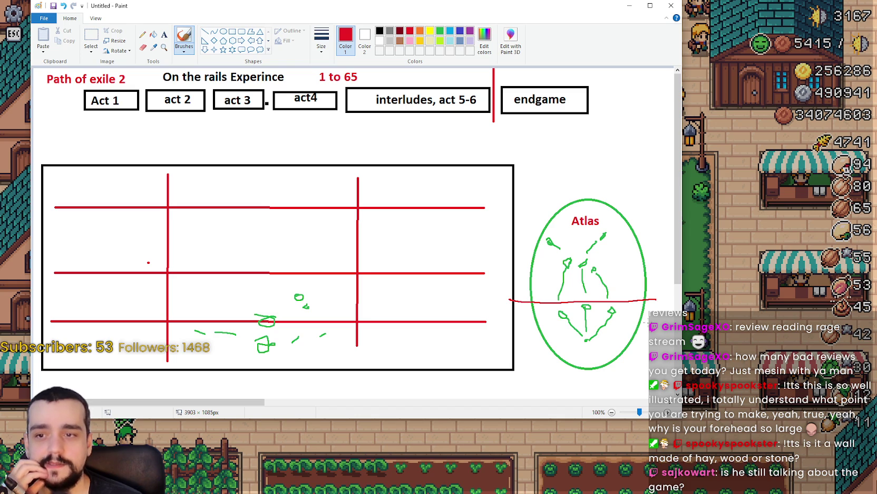
# - Draw a second red line across the Atlas oval and dab red marks inside it
pyautogui.moveTo(655, 319); pyautogui.dragTo(523, 319)
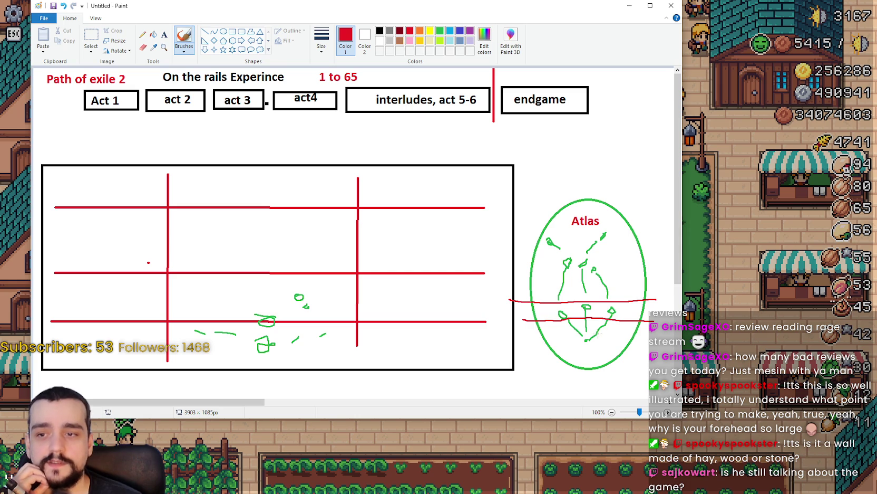
pyautogui.click(596, 334)
pyautogui.click(600, 327)
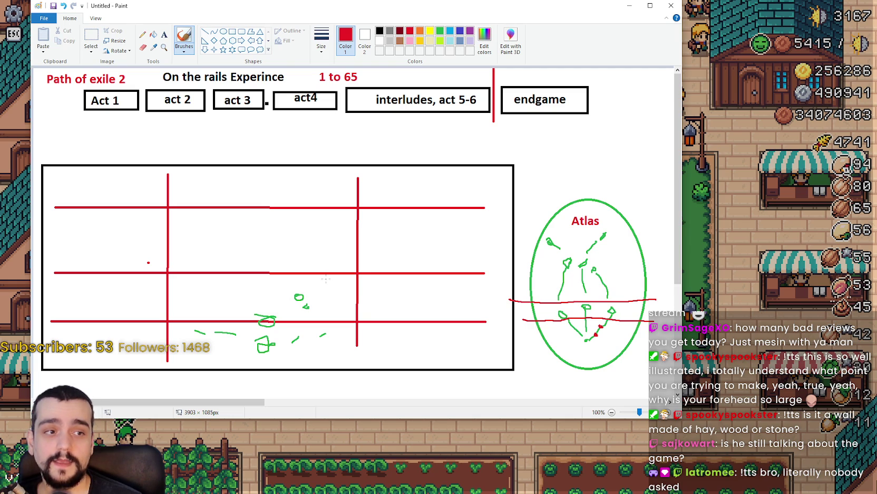
# - Add red strokes along the grid's middle row, circle figures in the oval, and sketch a red stick figure
pyautogui.moveTo(337, 281); pyautogui.dragTo(347, 283)
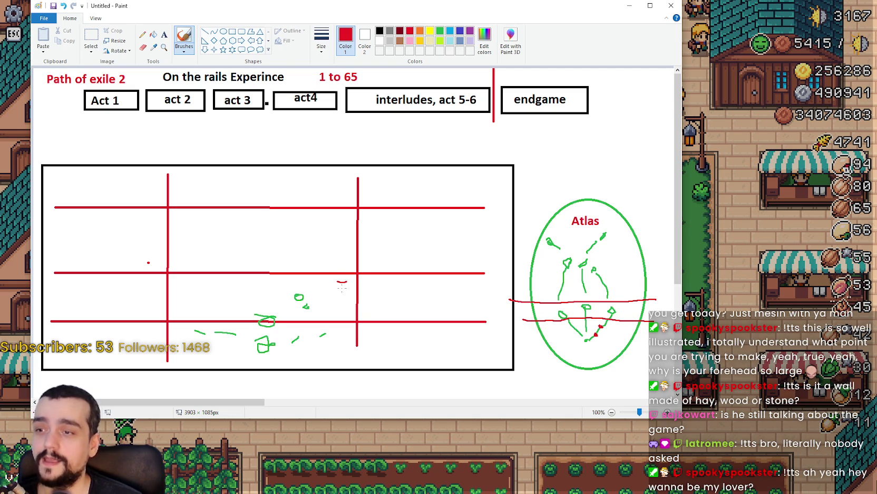
pyautogui.moveTo(353, 283)
pyautogui.mouseDown()
pyautogui.moveTo(430, 283)
pyautogui.moveTo(415, 287)
pyautogui.moveTo(441, 276)
pyautogui.moveTo(432, 261)
pyautogui.mouseUp()
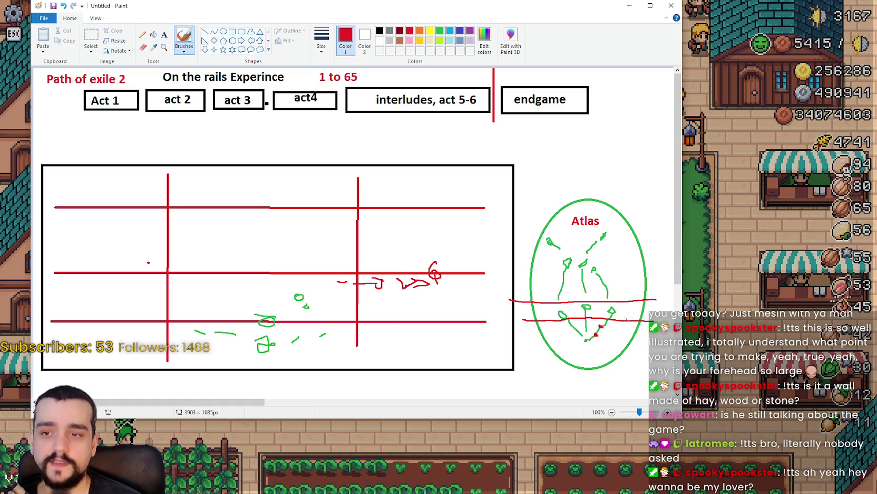
pyautogui.moveTo(626, 307)
pyautogui.mouseDown()
pyautogui.moveTo(597, 315)
pyautogui.moveTo(593, 299)
pyautogui.moveTo(584, 301)
pyautogui.mouseUp()
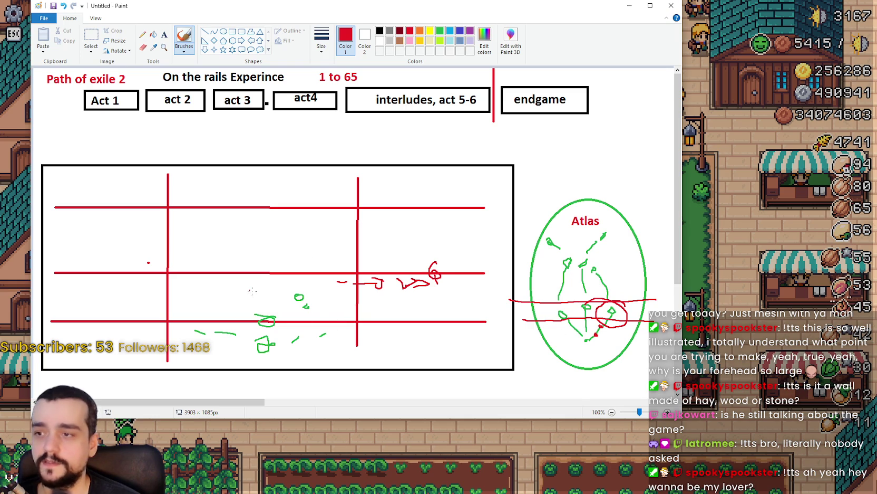
pyautogui.moveTo(258, 290); pyautogui.dragTo(193, 294)
pyautogui.moveTo(148, 295)
pyautogui.mouseDown()
pyautogui.moveTo(111, 294)
pyautogui.moveTo(106, 265)
pyautogui.mouseUp()
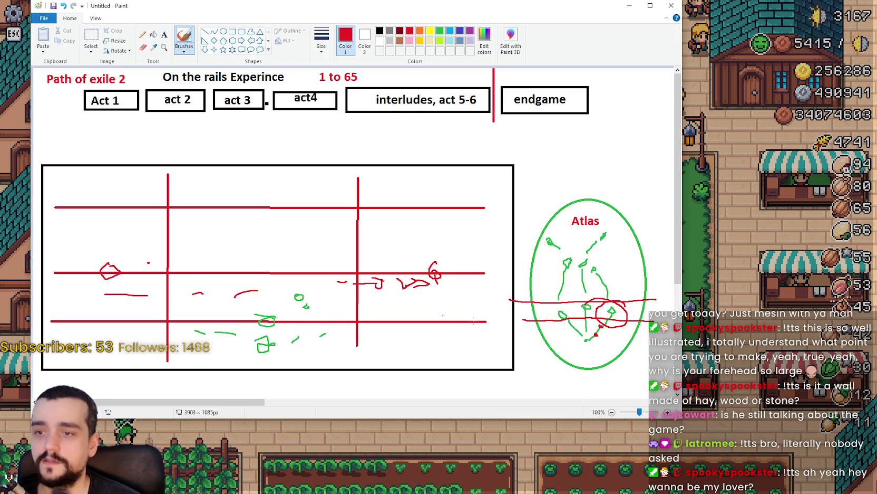
pyautogui.moveTo(583, 332)
pyautogui.mouseDown()
pyautogui.moveTo(565, 330)
pyautogui.moveTo(549, 306)
pyautogui.moveTo(539, 320)
pyautogui.mouseUp()
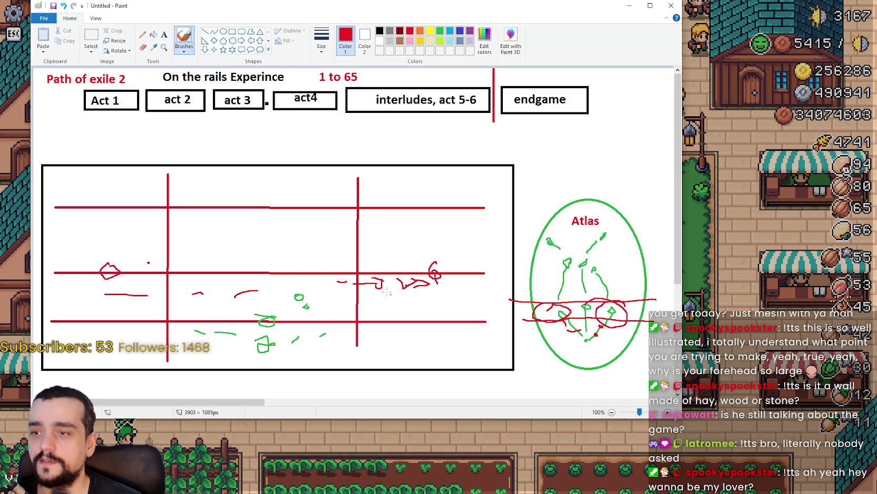
pyautogui.moveTo(260, 281)
pyautogui.mouseDown()
pyautogui.moveTo(275, 266)
pyautogui.moveTo(261, 261)
pyautogui.mouseUp()
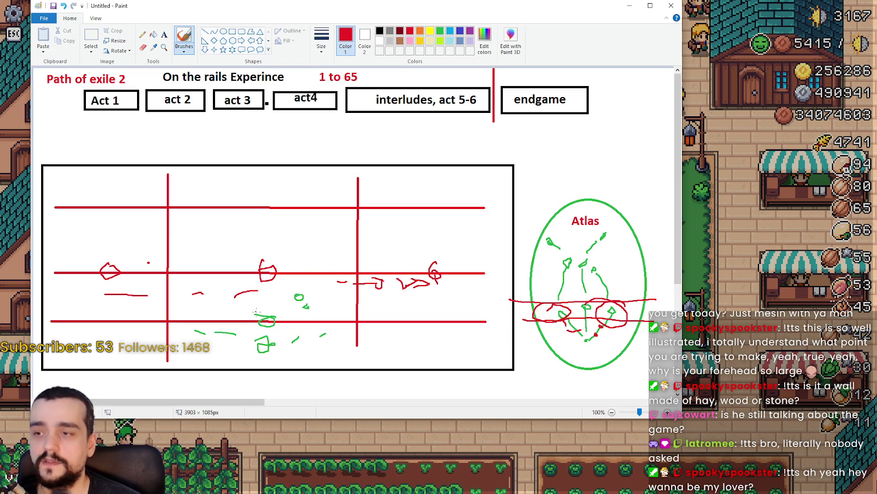
pyautogui.moveTo(258, 304); pyautogui.dragTo(274, 304)
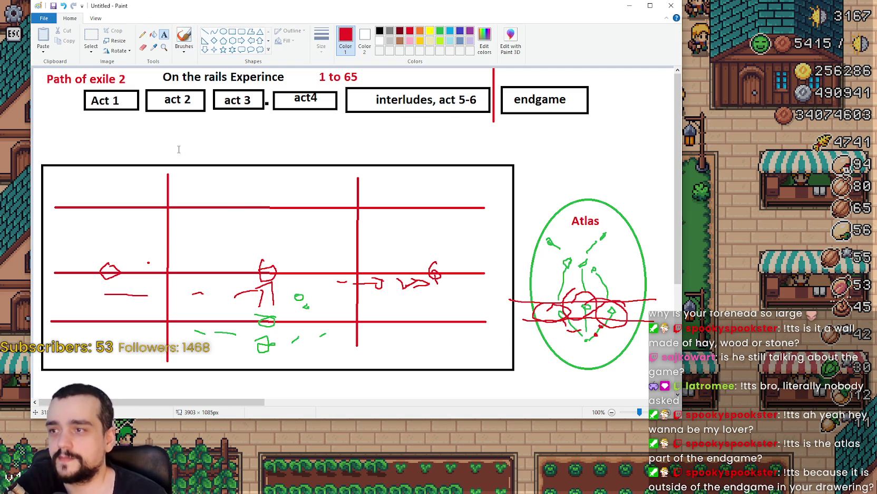
# - Add a red 'Maps' text label above the grid, then close Paint
pyautogui.click(179, 149)
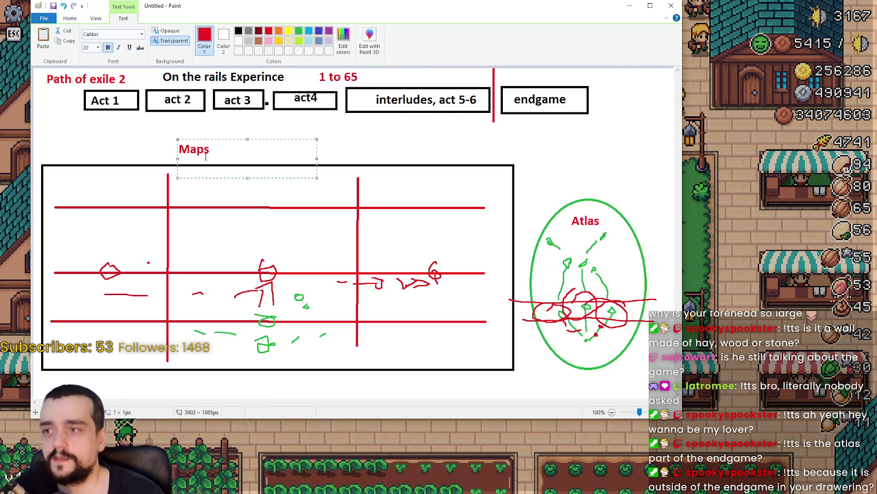
pyautogui.click(285, 219)
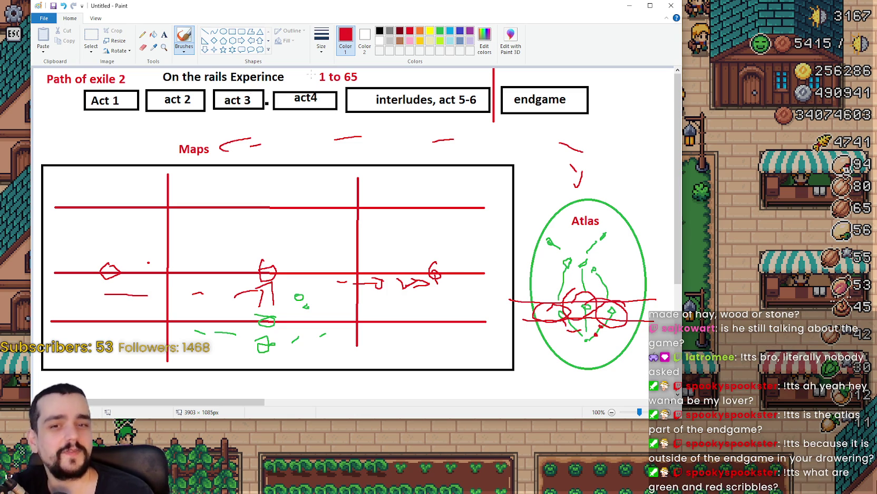
pyautogui.click(673, 4)
# - Discard the Paint sketch, resume the game and walk the character to the market stalls
pyautogui.click(380, 217)
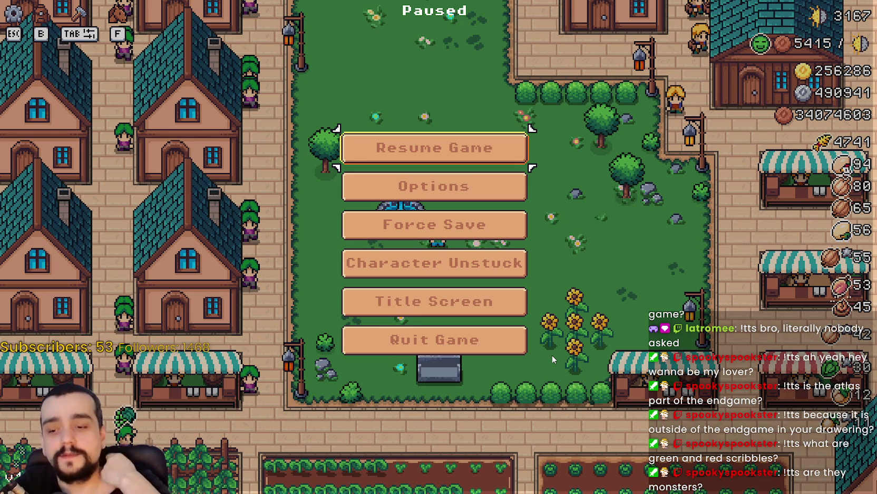
pyautogui.click(421, 133)
pyautogui.press('d')
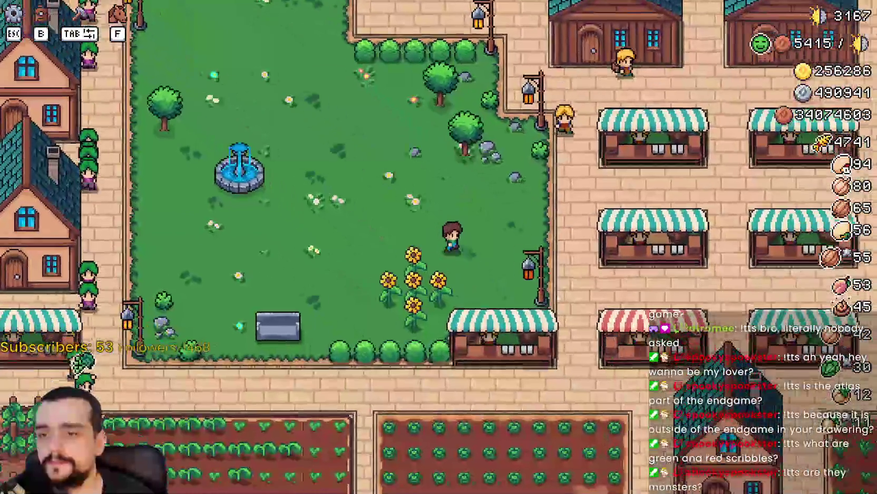
pyautogui.press('d')
pyautogui.press('s')
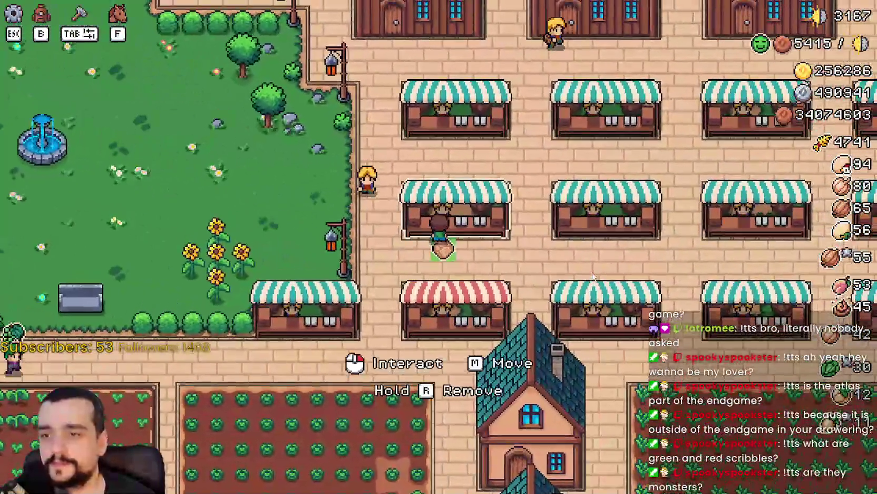
# - Open a stall's Market, scroll its sell slots, then leave it
pyautogui.click(556, 263)
pyautogui.press('d')
pyautogui.scroll(-5, 533, 238)
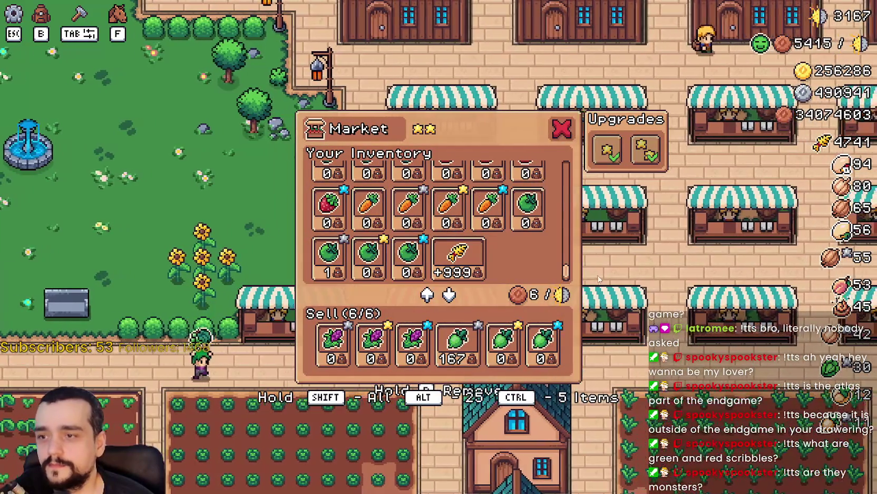
pyautogui.press('Escape')
# - Open the next stall's Market and close and reopen it twice
pyautogui.press('d')
pyautogui.click(553, 226)
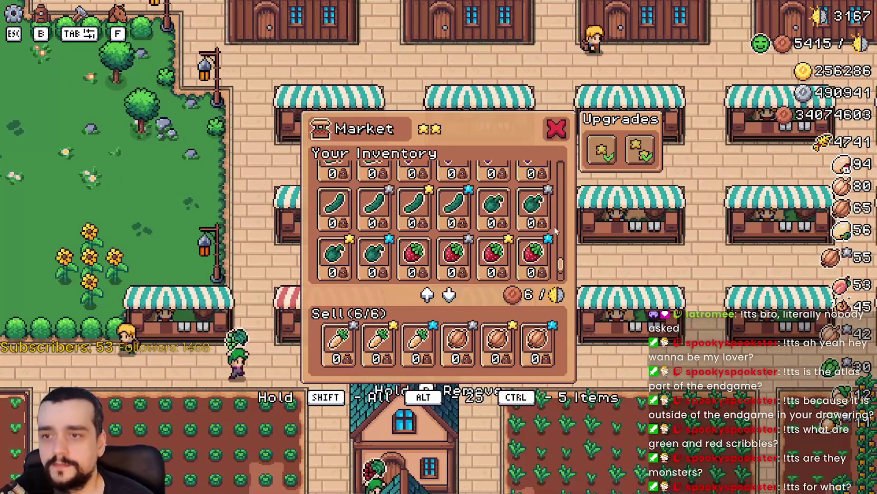
pyautogui.scroll(3, 591, 233)
pyautogui.press('Escape')
pyautogui.press('e')
pyautogui.scroll(3, 564, 221)
pyautogui.press('Escape')
pyautogui.press('e')
# - Walk the character south through town past the houses toward the fields
pyautogui.press('Escape')
pyautogui.press('s')
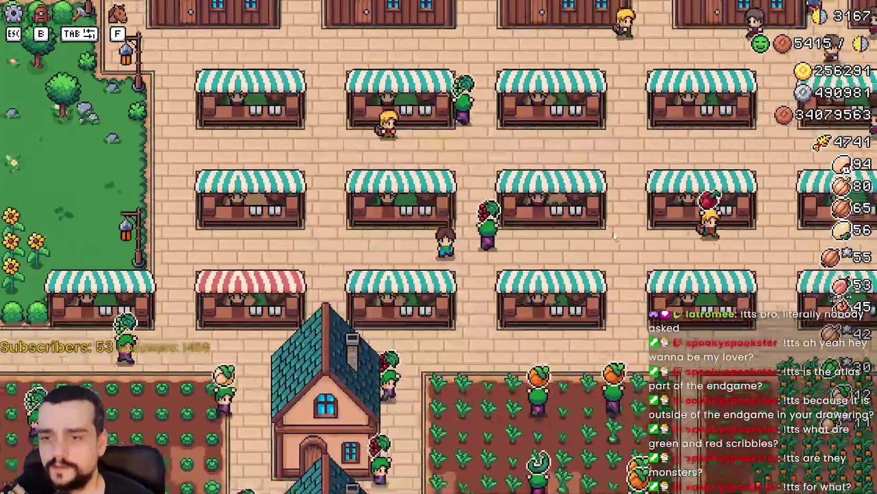
pyautogui.press('s')
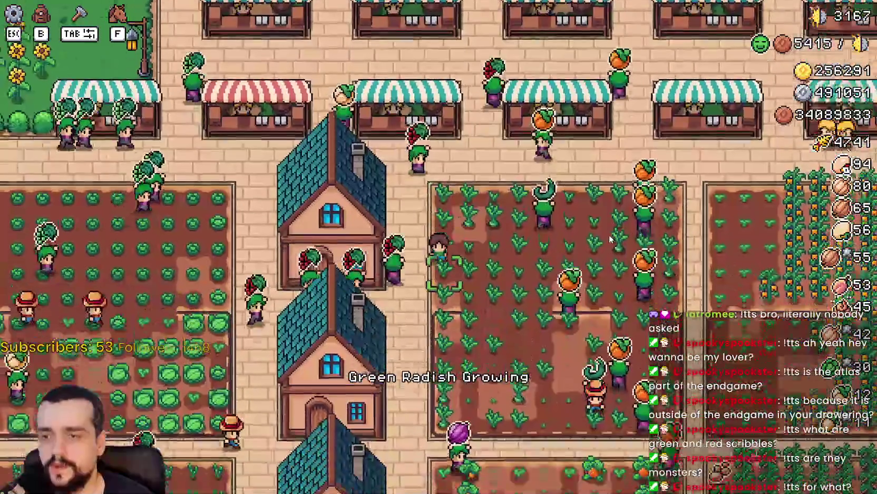
pyautogui.press('s')
pyautogui.press('b')
pyautogui.press('Escape')
# - Check Stats & Inventory: view the player stats page, return to the inventory list, then close it
pyautogui.press('b')
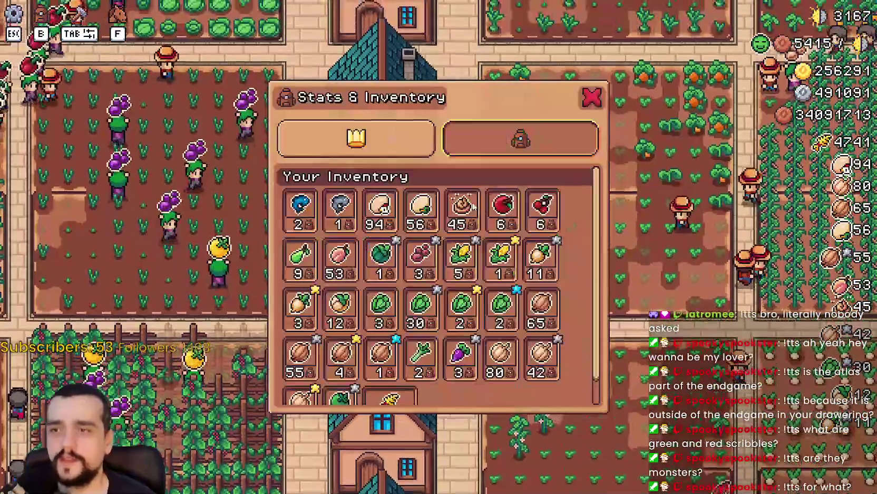
pyautogui.click(406, 154)
pyautogui.click(562, 149)
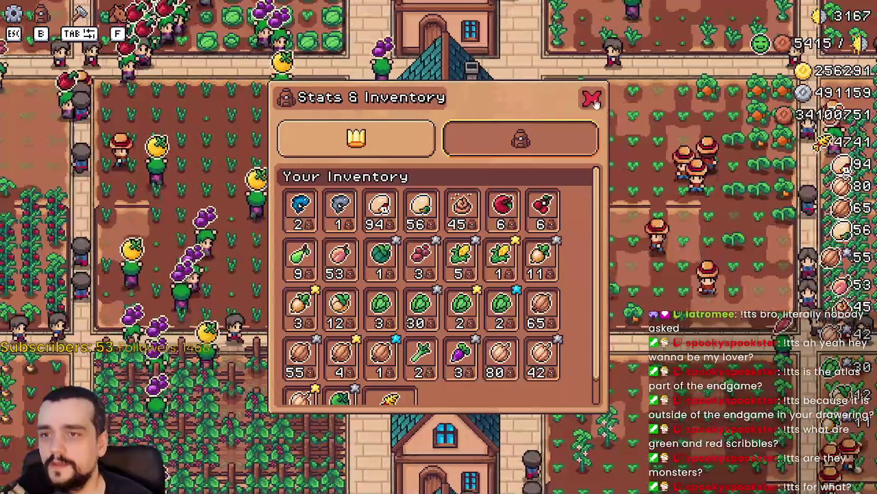
pyautogui.press('Escape')
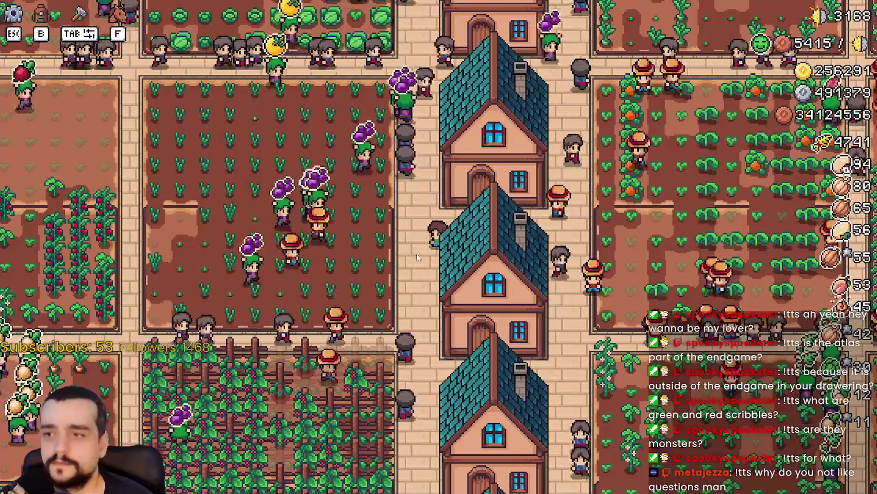
# - Pan the camera up toward the market stalls and zoom the view out and back in
pyautogui.press('h')
pyautogui.press('h')
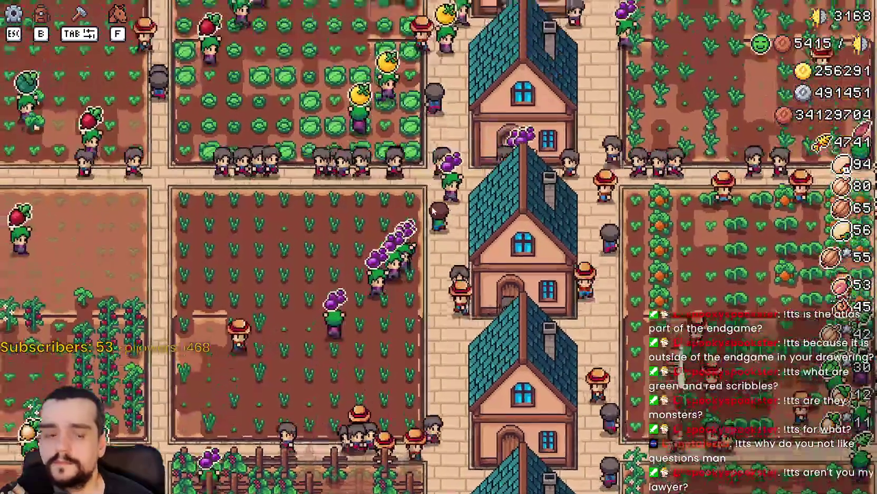
pyautogui.press('w')
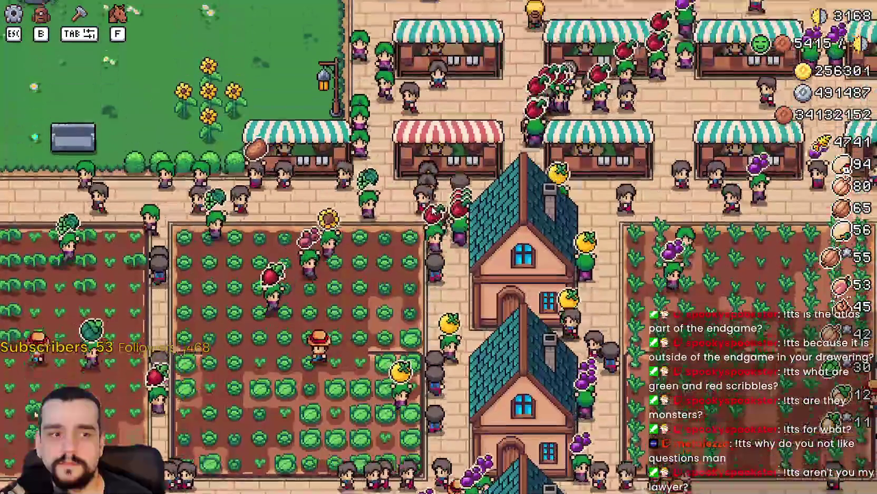
pyautogui.scroll(-5, 432, 209)
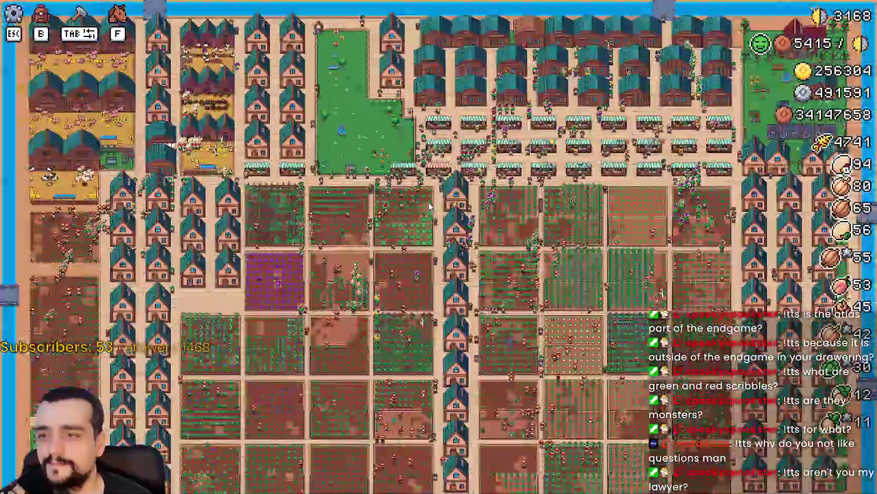
pyautogui.scroll(5, 430, 206)
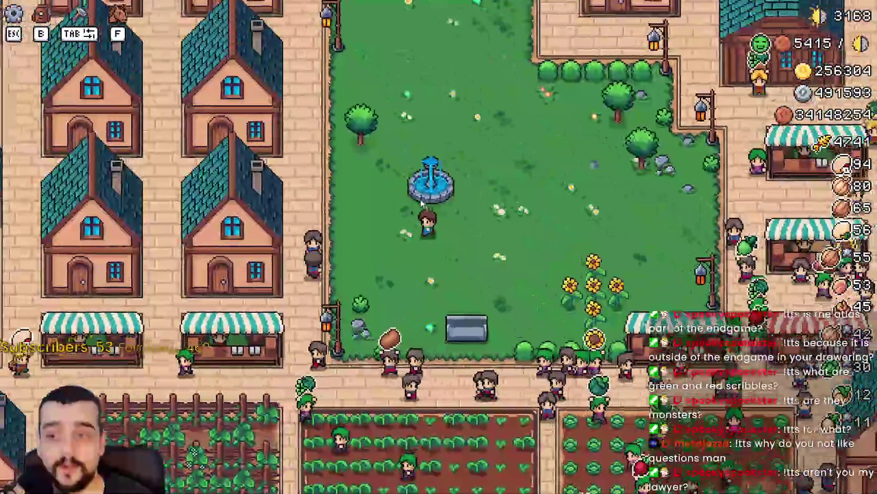
# - Walk the character around the fountain, to the tree, and onto the lamp-post sidewalk
pyautogui.press('w')
pyautogui.press('s')
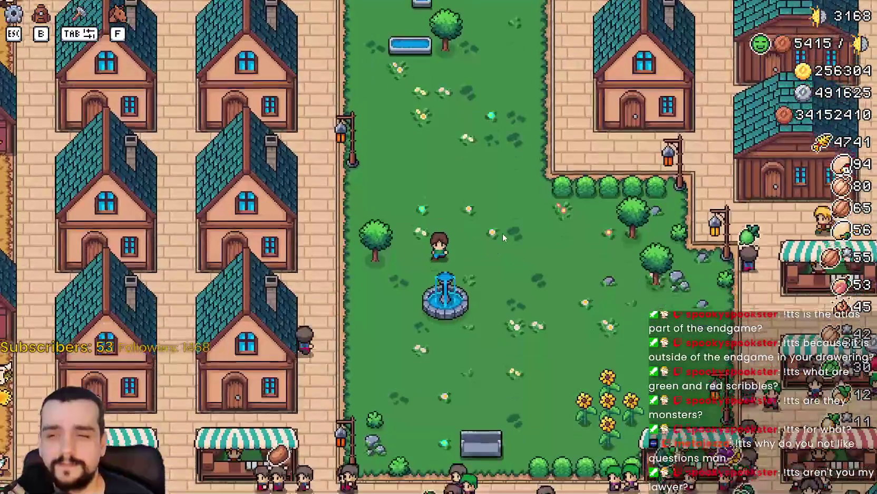
pyautogui.press('a')
pyautogui.press('w')
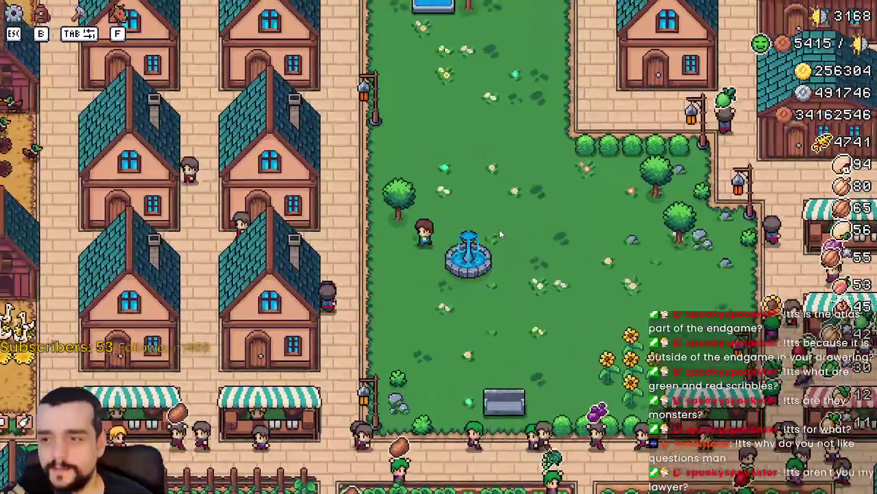
pyautogui.press('w')
pyautogui.press('s')
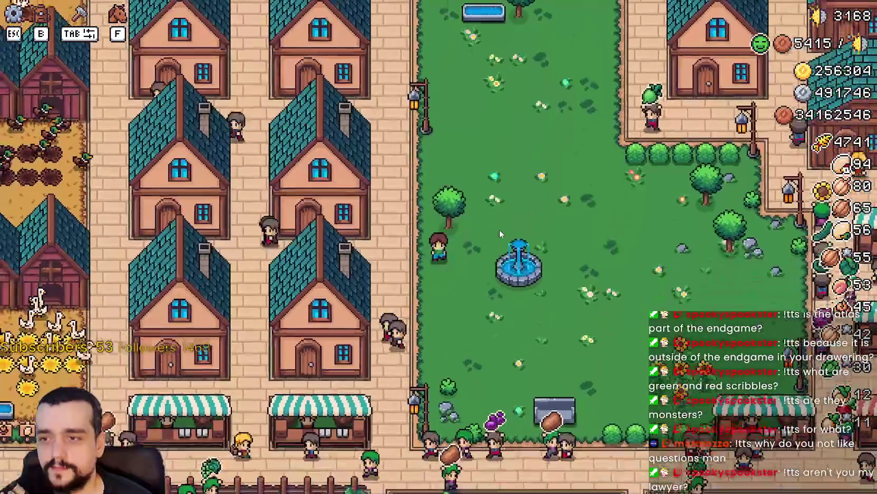
pyautogui.press('w')
pyautogui.press('a')
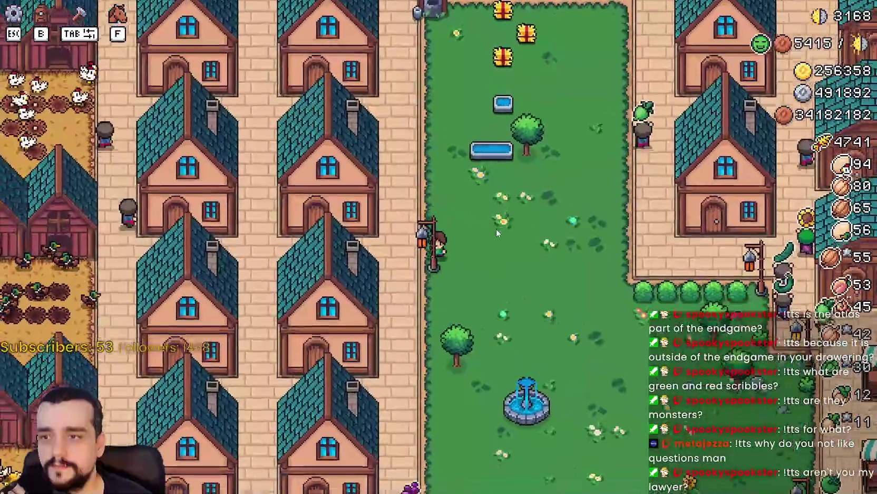
pyautogui.press('d')
pyautogui.press('w')
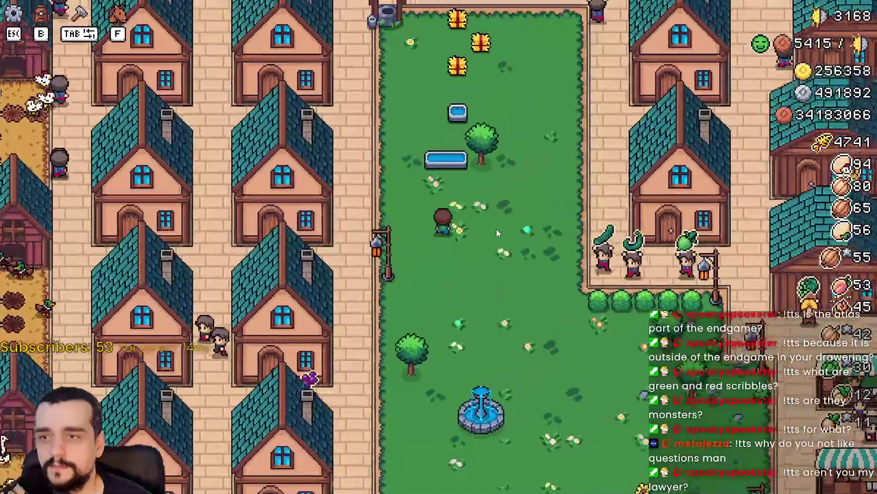
# - Walk north through the park, back down to the tree and past the hedge
pyautogui.press('w')
pyautogui.press('d')
pyautogui.press('a')
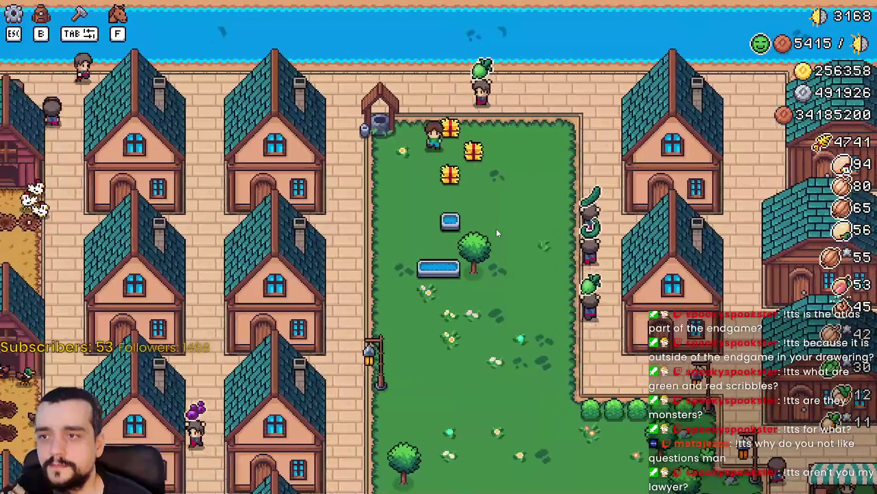
pyautogui.press('d')
pyautogui.press('s')
pyautogui.press('d')
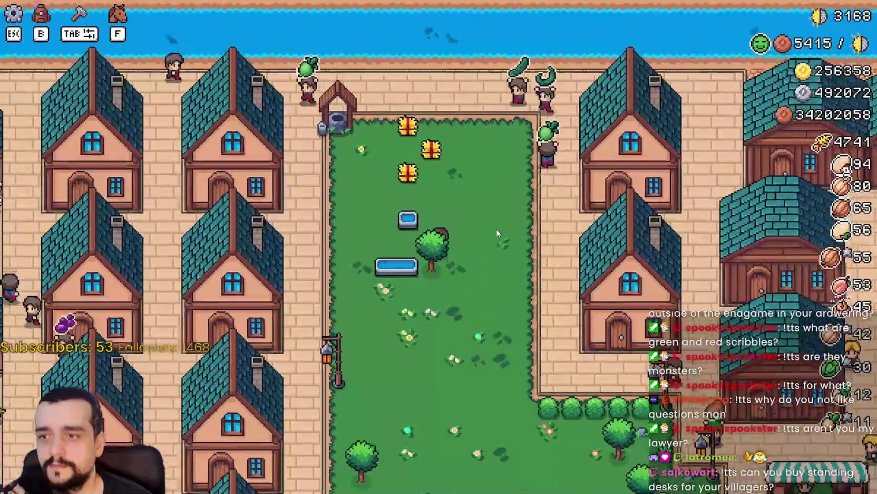
pyautogui.press('s')
pyautogui.press('d')
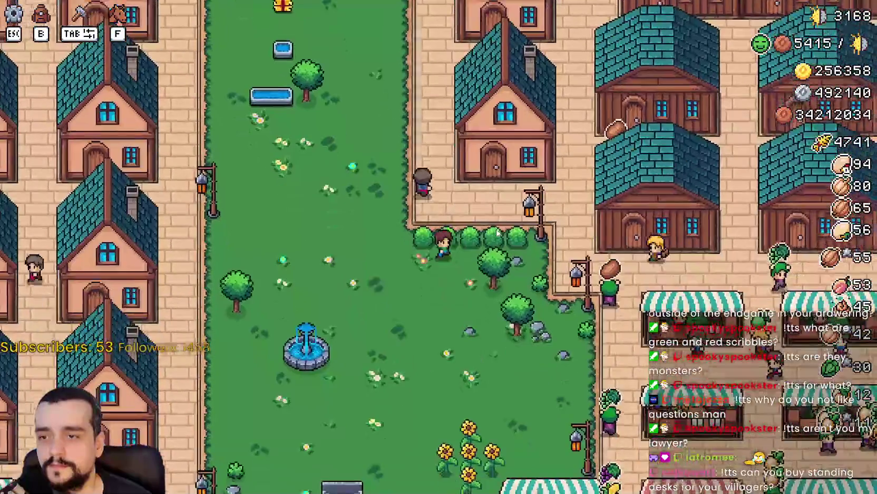
pyautogui.press('s')
pyautogui.press('d')
pyautogui.press('a')
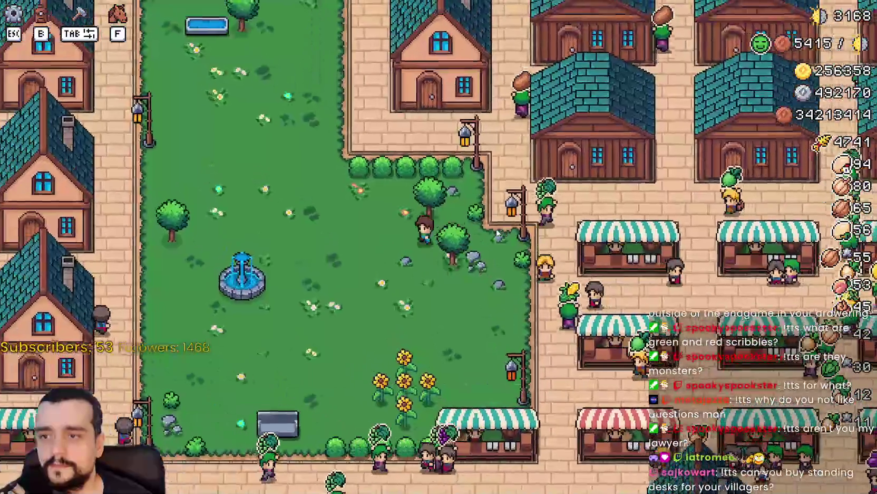
pyautogui.press('d')
pyautogui.press('w')
pyautogui.press('a')
pyautogui.press('d')
pyautogui.press('w')
# - Walk along the park's east edge, out onto the road, and back into the park
pyautogui.press('s')
pyautogui.press('w')
pyautogui.press('d')
pyautogui.press('a')
pyautogui.press('d')
pyautogui.press('s')
pyautogui.press('d')
pyautogui.press('a')
pyautogui.press('w')
pyautogui.press('d')
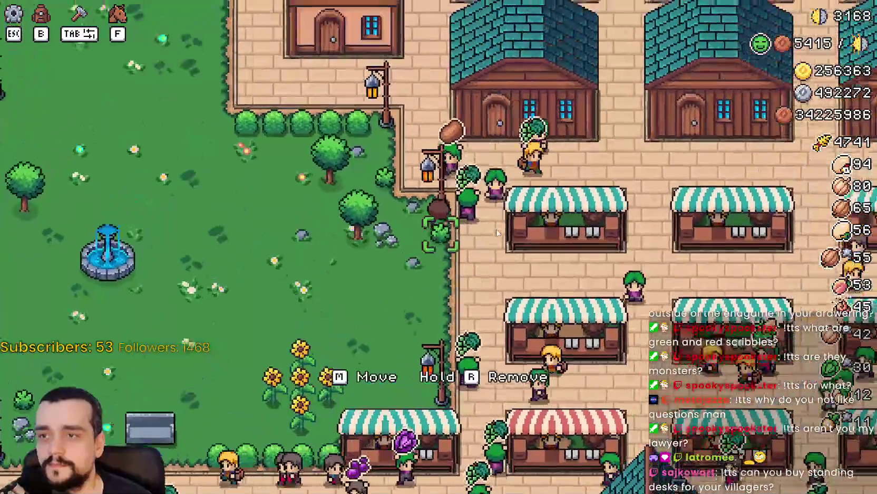
pyautogui.press('a')
pyautogui.press('s')
pyautogui.press('a')
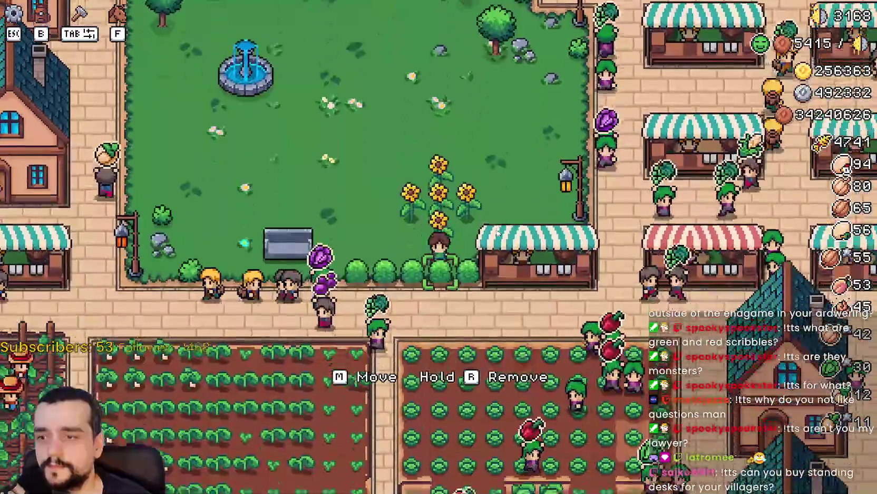
pyautogui.press('w')
pyautogui.press('d')
pyautogui.press('a')
pyautogui.press('s')
pyautogui.press('w')
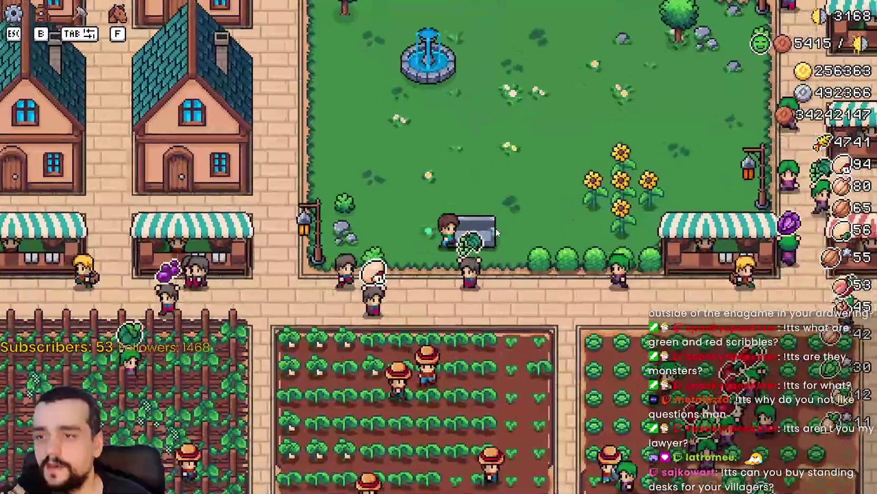
# - Walk behind the bench, over to the fountain, and along the lower fence by the lamp post
pyautogui.press('a')
pyautogui.press('w')
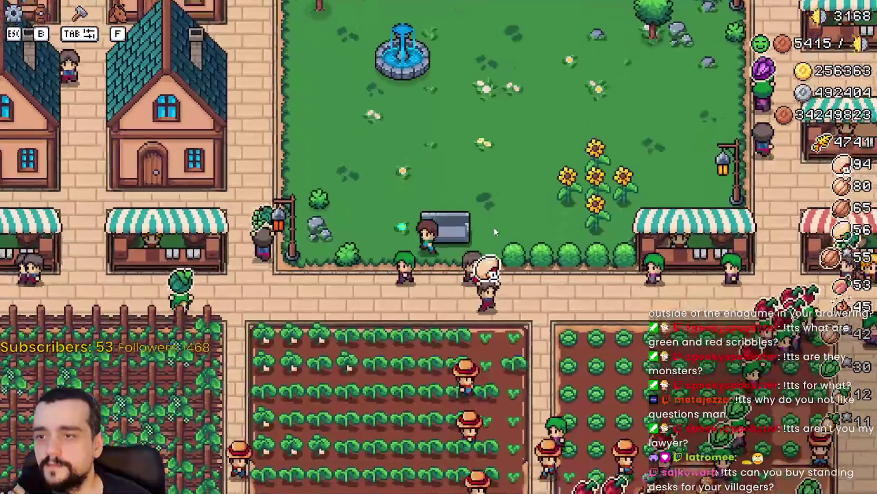
pyautogui.press('d')
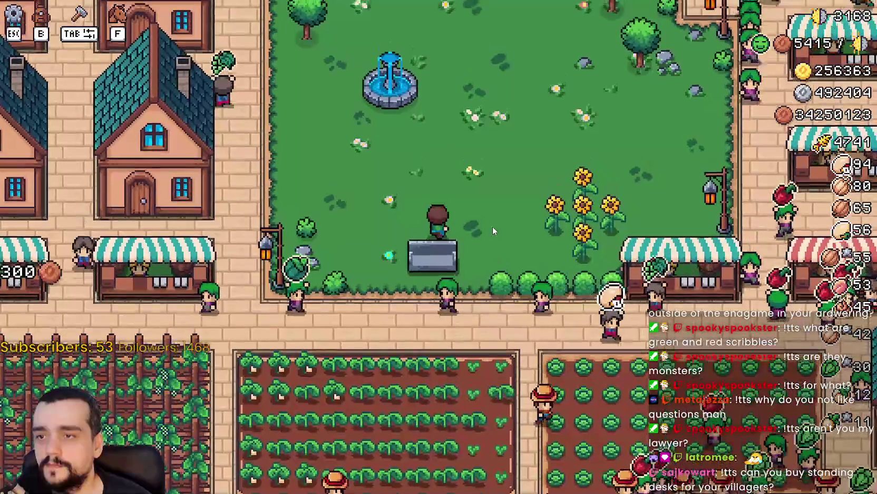
pyautogui.press('s')
pyautogui.press('a')
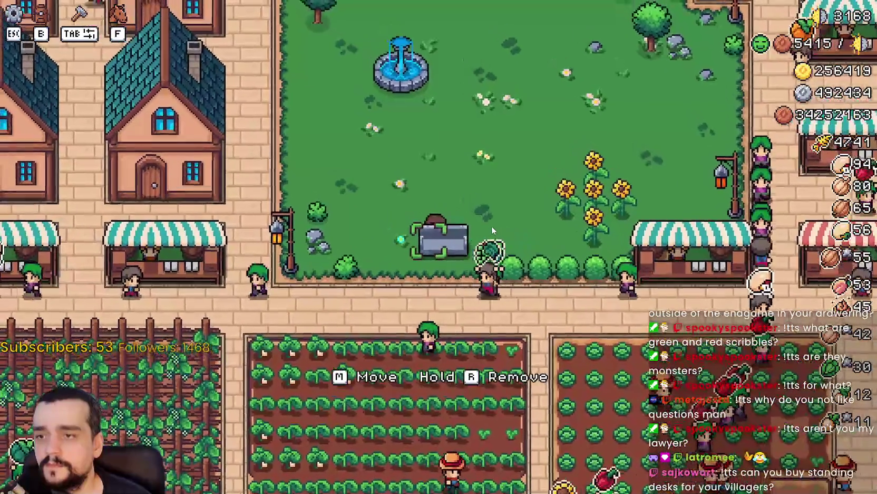
pyautogui.press('w')
pyautogui.press('a')
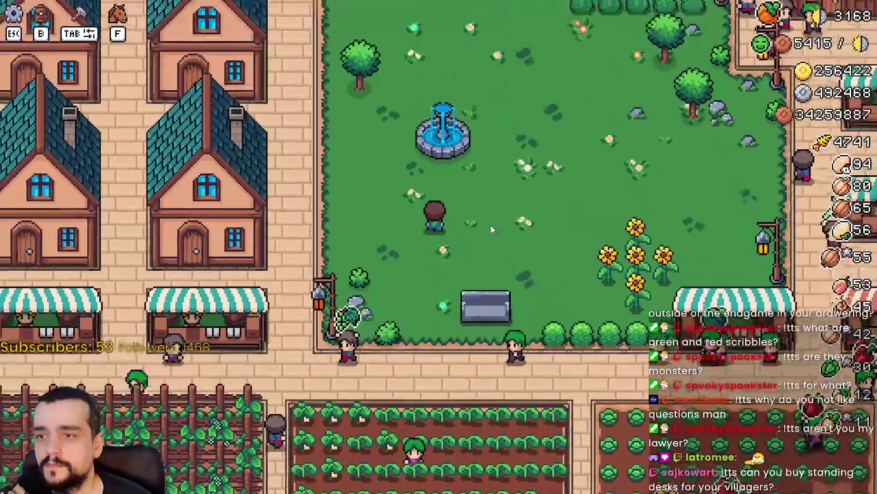
pyautogui.press('a')
pyautogui.press('s')
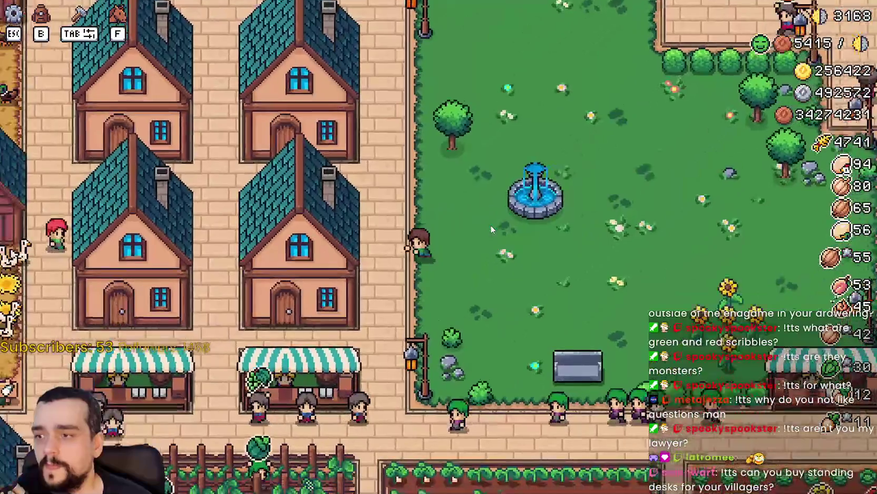
pyautogui.press('s')
pyautogui.press('a')
pyautogui.press('s')
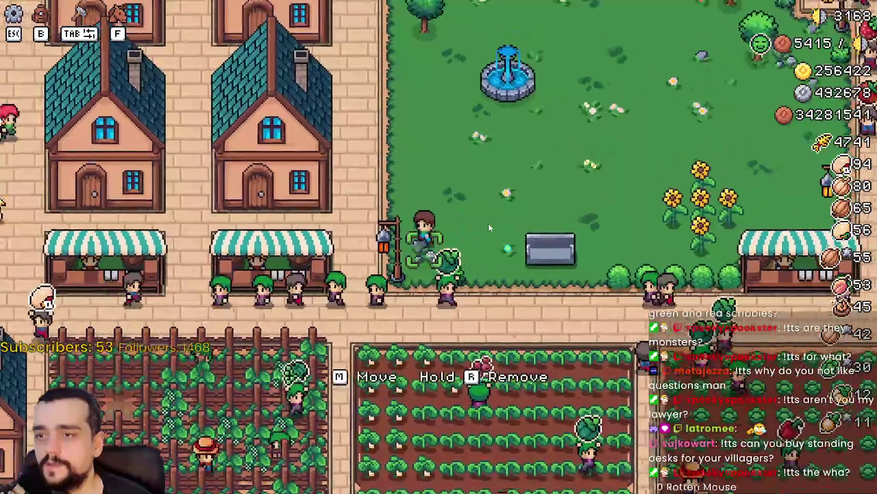
pyautogui.press('d')
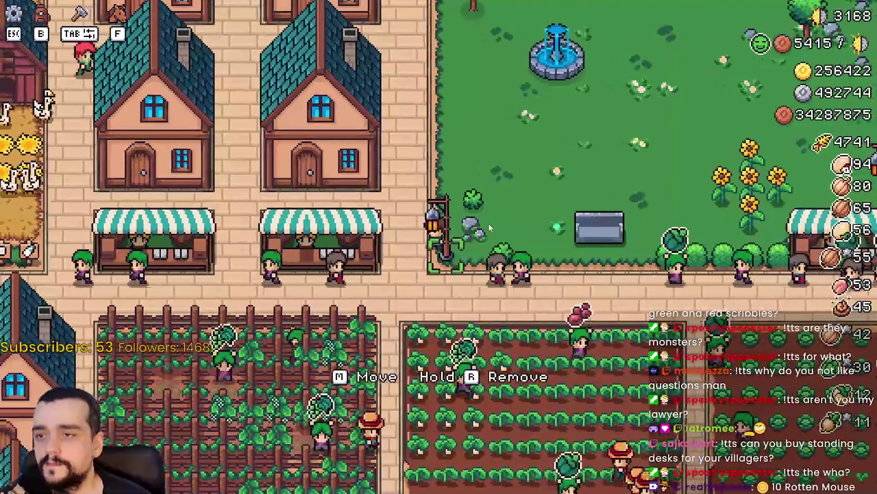
# - Ride past the radish field and market stalls, then north around the fountain and house
pyautogui.scroll(-1, 489, 223)
pyautogui.press('d')
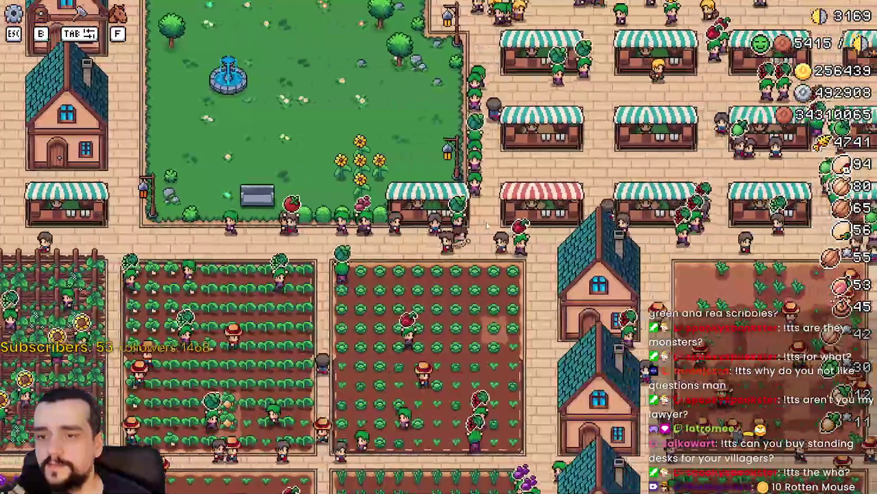
pyautogui.press('s')
pyautogui.scroll(1, 486, 225)
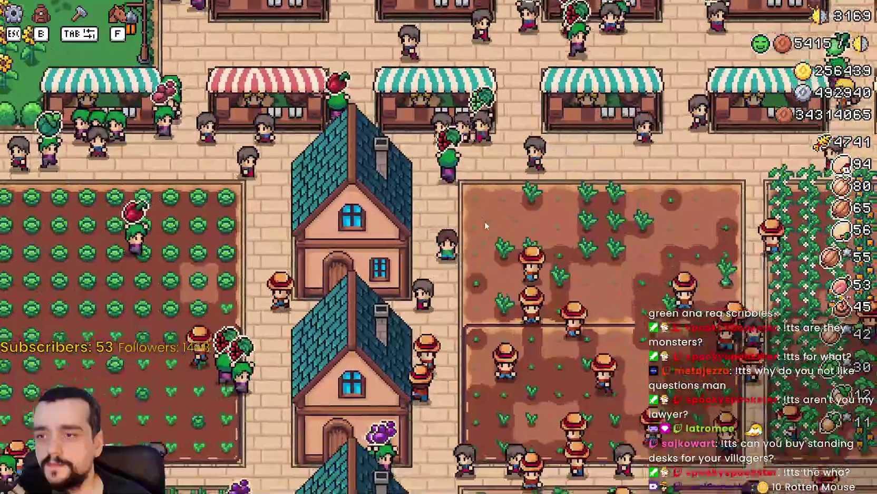
pyautogui.scroll(-1, 486, 226)
pyautogui.press('w')
pyautogui.press('a')
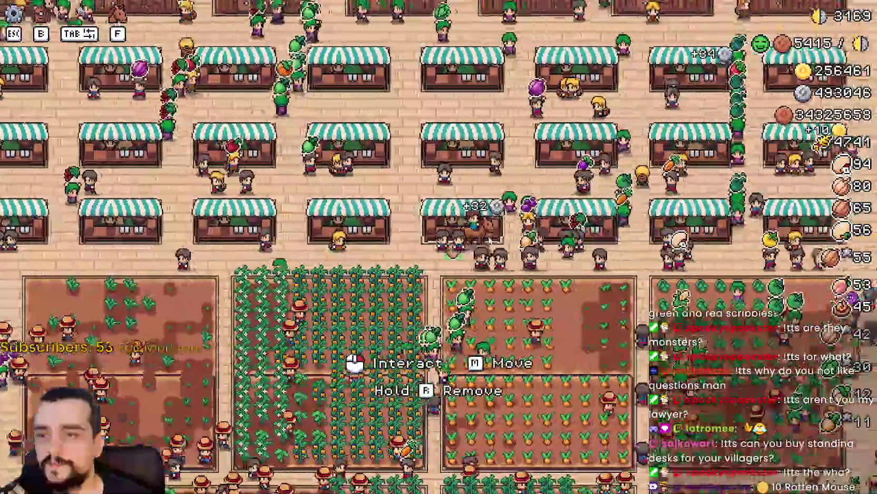
pyautogui.press('d')
pyautogui.press('w')
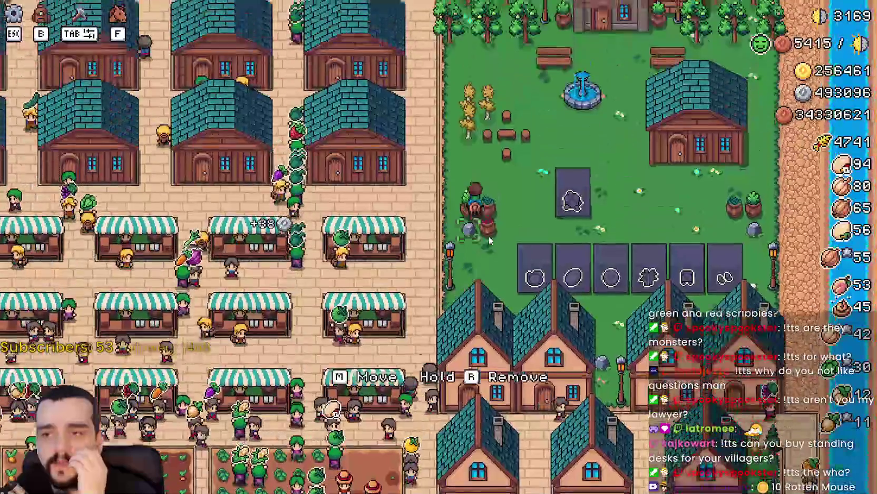
pyautogui.press('a')
pyautogui.press('w')
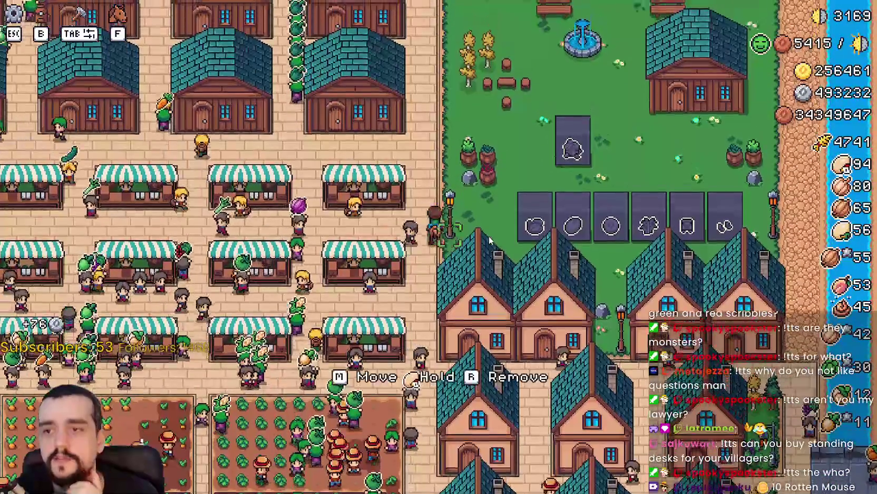
pyautogui.press('w')
pyautogui.press('d')
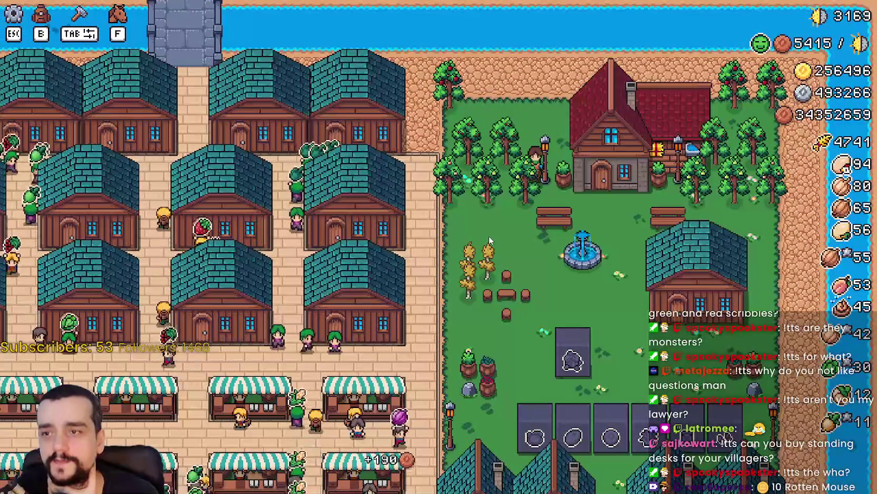
pyautogui.press('w')
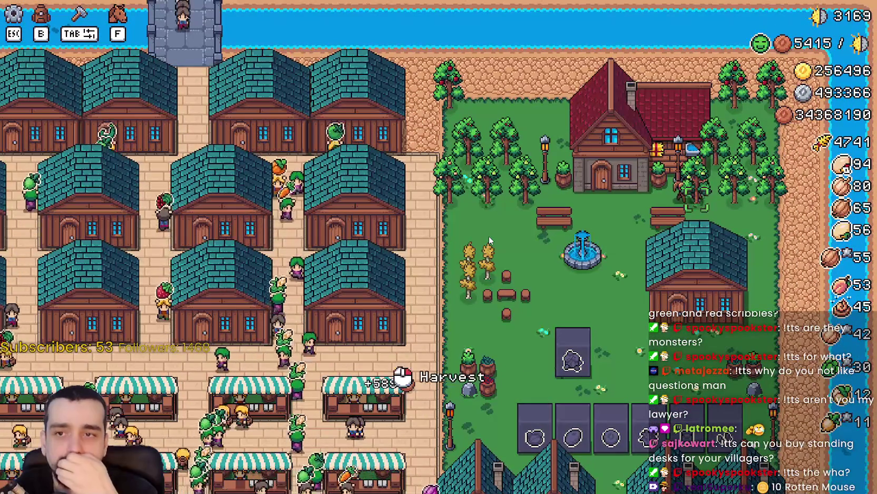
pyautogui.press('s')
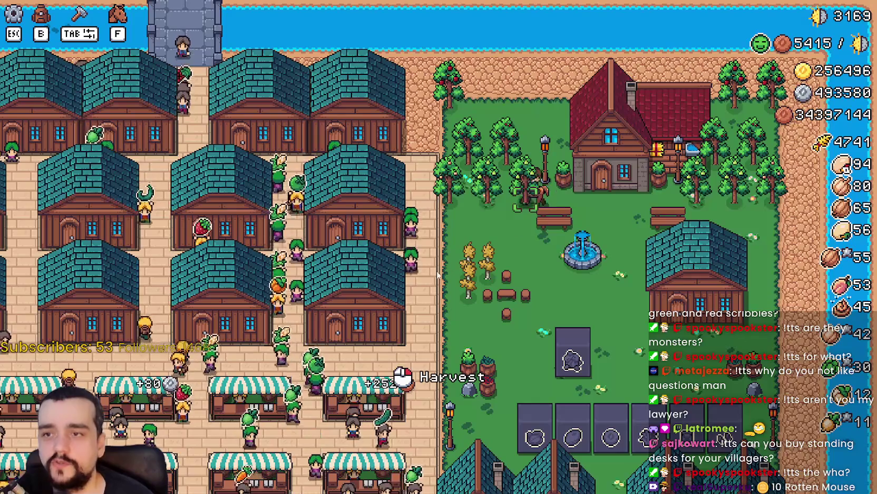
pyautogui.press('w')
pyautogui.press('d')
pyautogui.press('s')
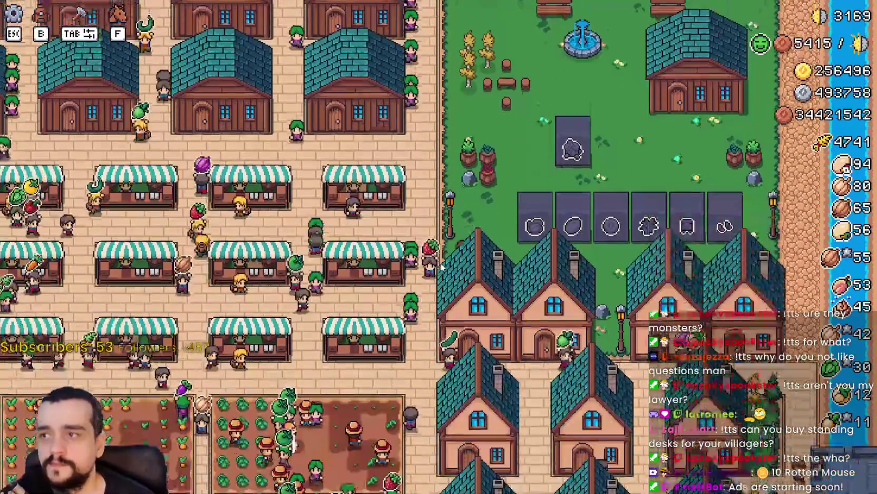
pyautogui.press('a')
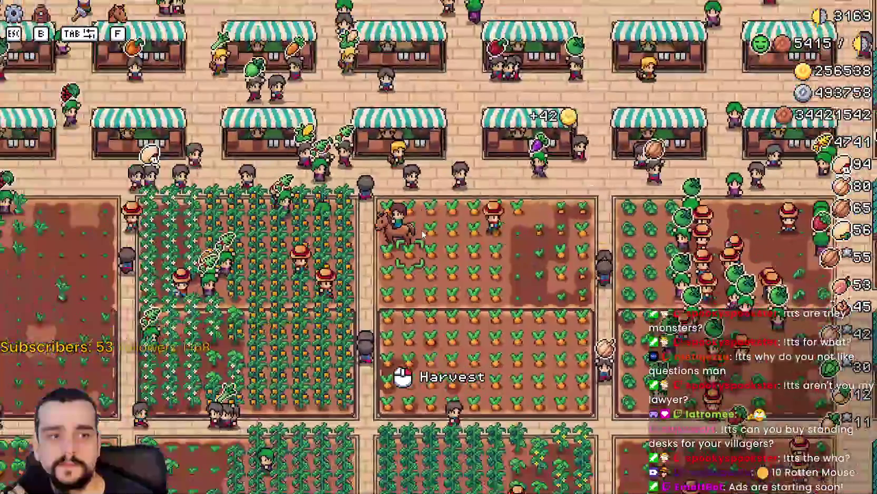
# - Tour the red cabbage, rye, watermelon and red grape fields and the market plaza, then pause the game
pyautogui.scroll(-5, 422, 234)
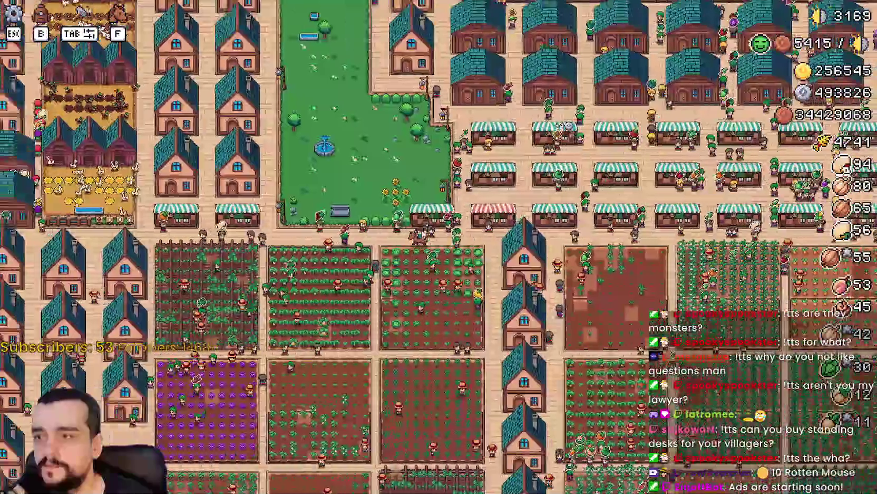
pyautogui.press('a')
pyautogui.scroll(5, 422, 235)
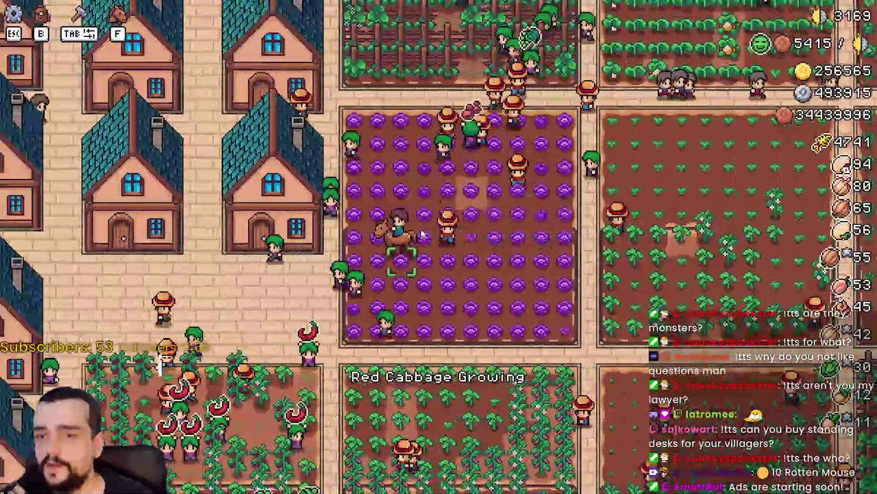
pyautogui.scroll(-3, 422, 234)
pyautogui.press('a')
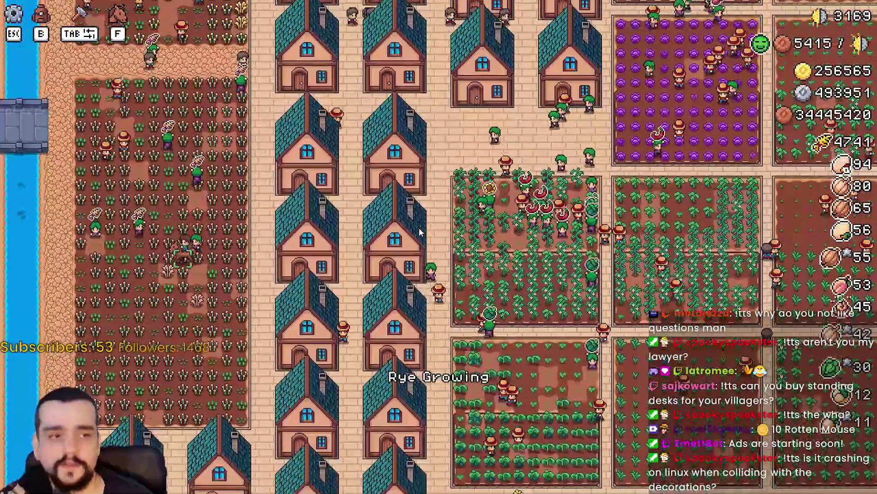
pyautogui.press('d')
pyautogui.scroll(3, 417, 231)
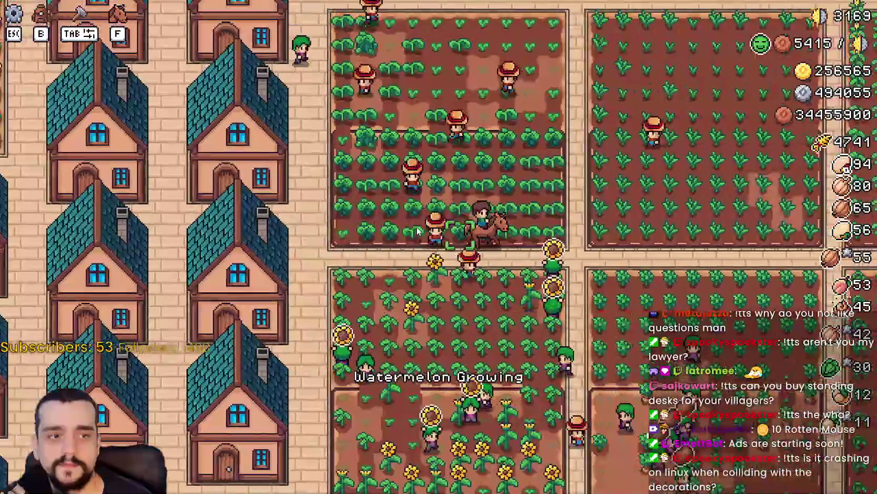
pyautogui.press('d')
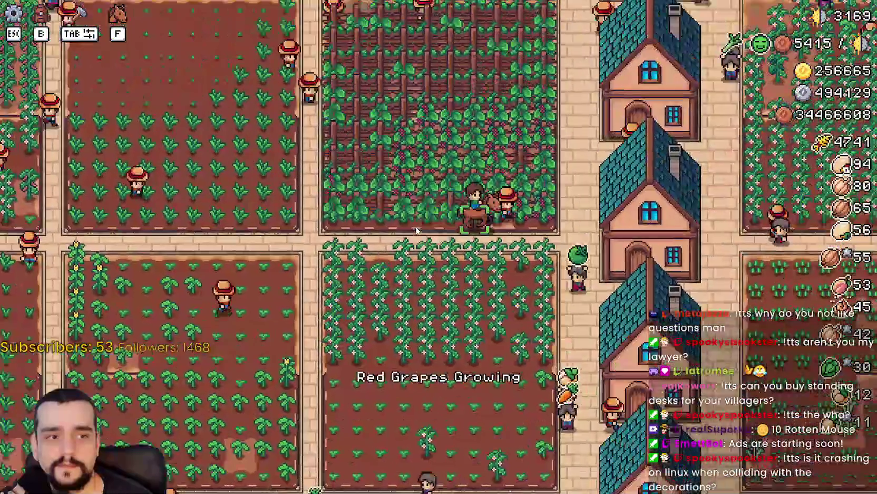
pyautogui.scroll(-3, 417, 230)
pyautogui.press('d')
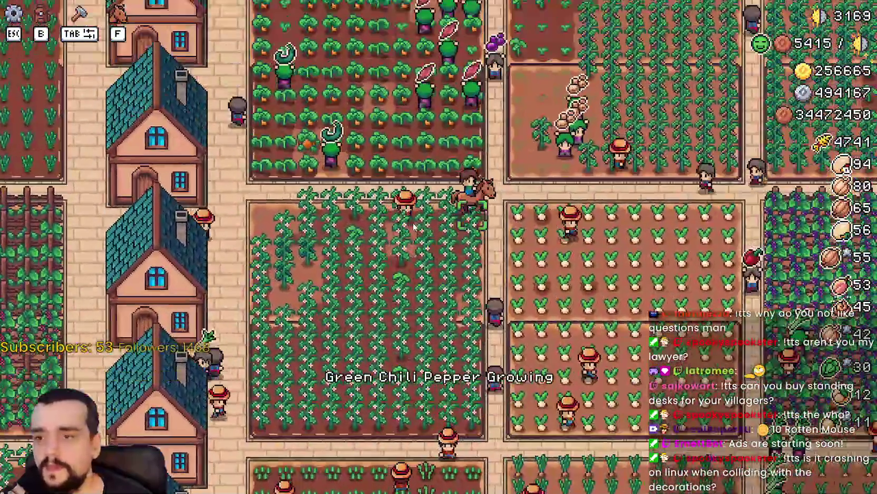
pyautogui.scroll(3, 414, 226)
pyautogui.press('d')
pyautogui.press('a')
pyautogui.press('w')
pyautogui.scroll(-2, 412, 226)
pyautogui.press('s')
pyautogui.scroll(2, 421, 284)
pyautogui.press('Escape')
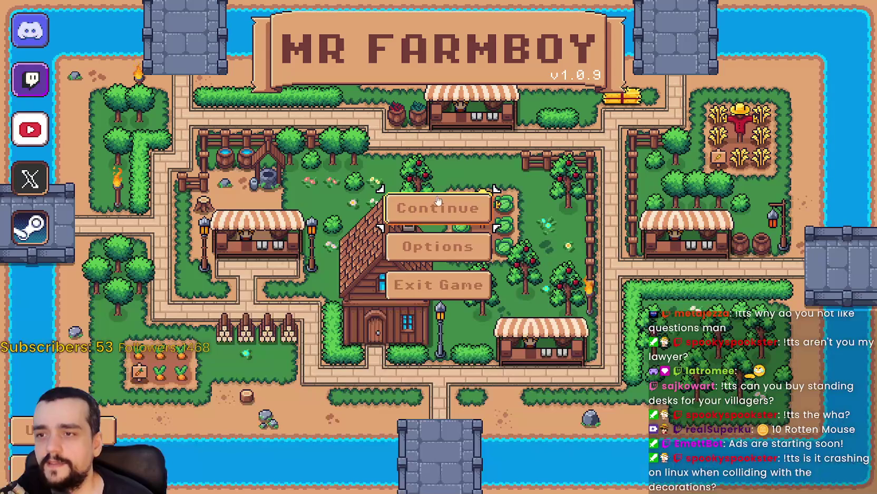
# - Return to the title screen, load a saved world, and ride south to the animal pens
pyautogui.click(443, 208)
pyautogui.click(390, 193)
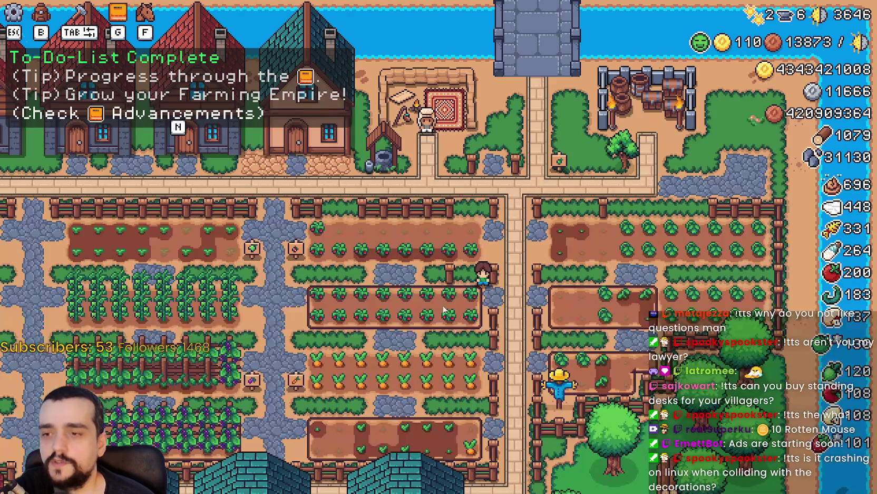
pyautogui.press('s')
pyautogui.press('s')
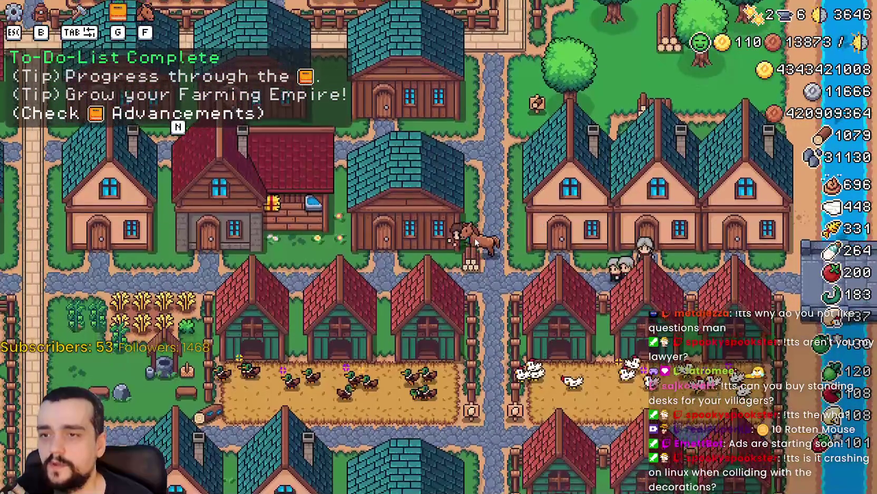
pyautogui.press('w')
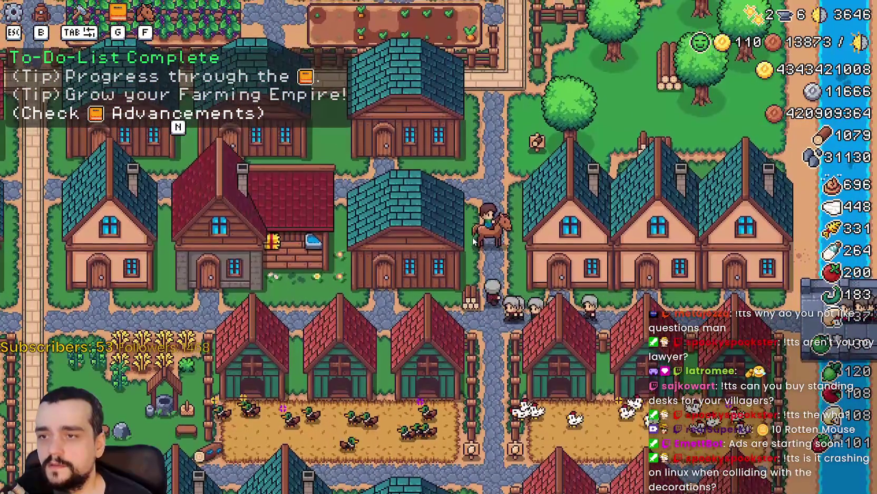
pyautogui.press('s')
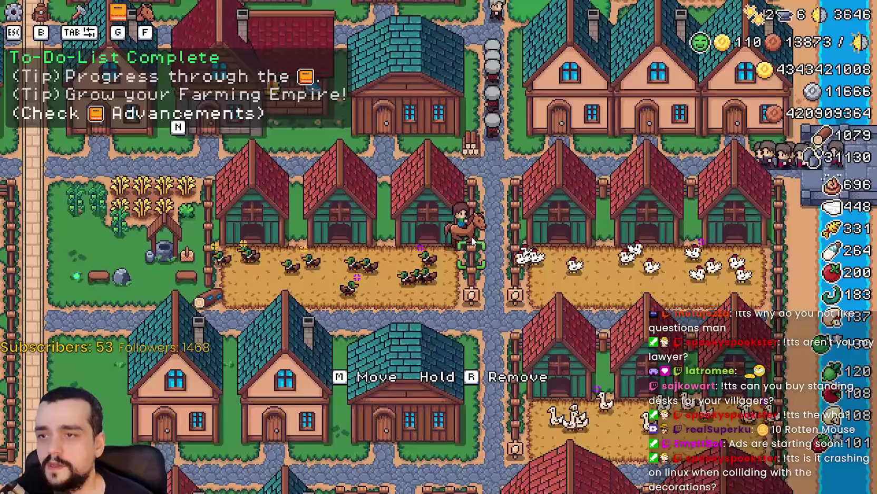
pyautogui.press('a')
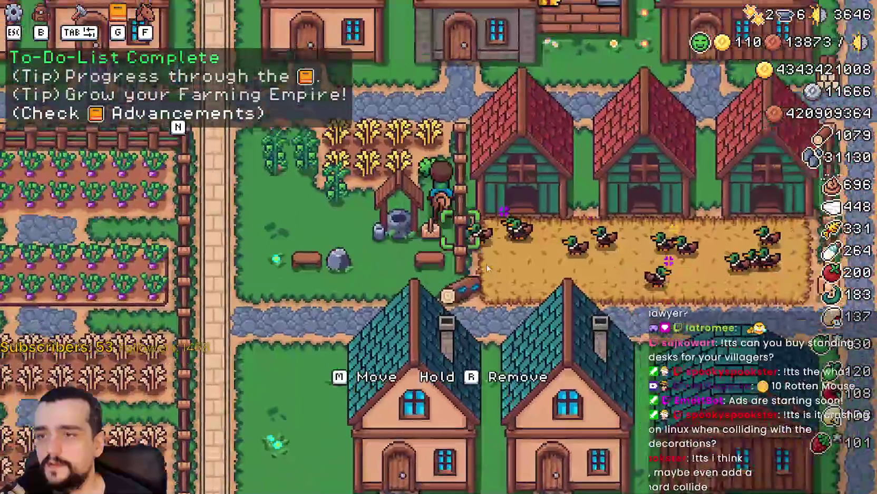
# - Ride away from the duck pen and weave between the two crop pens
pyautogui.scroll(-3, 483, 261)
pyautogui.press('s')
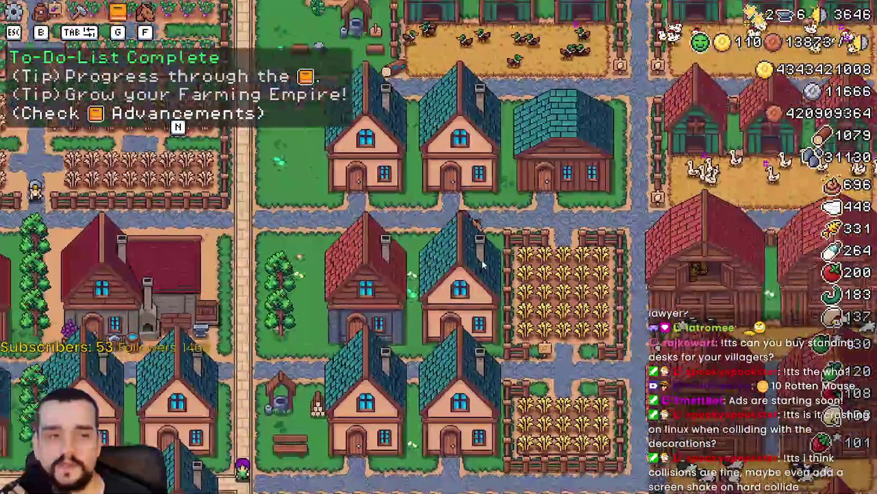
pyautogui.scroll(3, 482, 260)
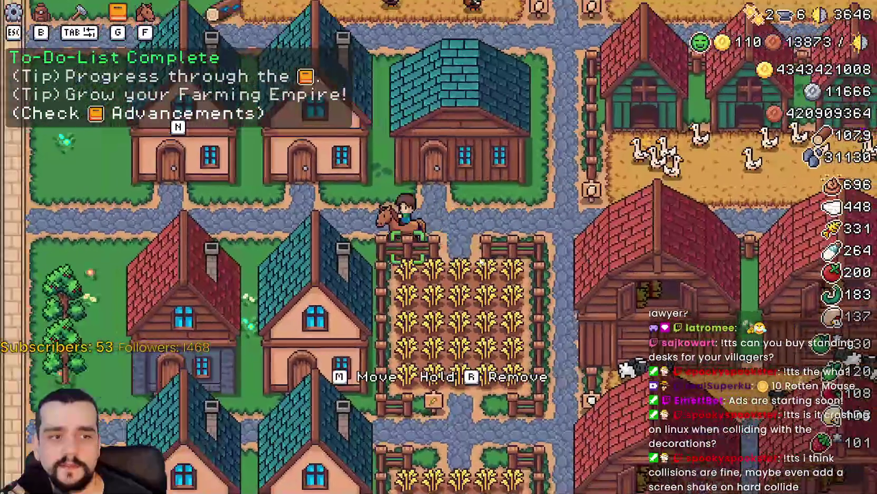
pyautogui.press('a')
pyautogui.press('d')
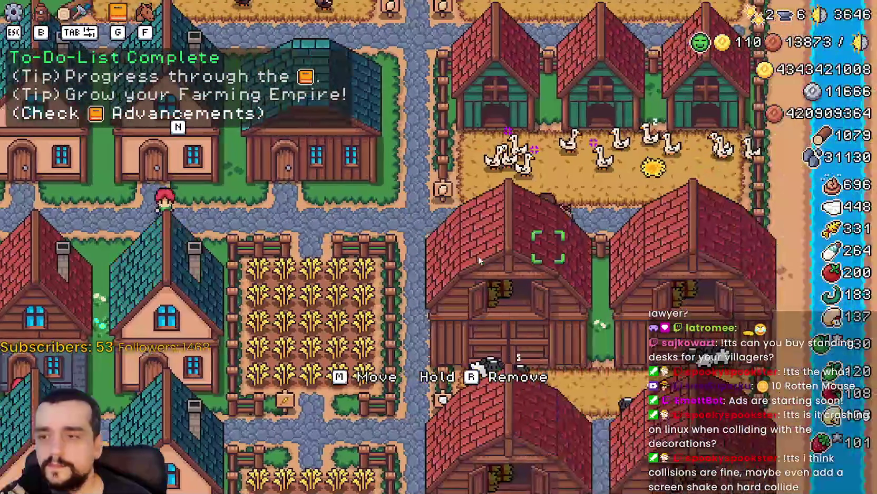
pyautogui.press('a')
pyautogui.press('s')
pyautogui.press('w')
pyautogui.press('d')
pyautogui.press('s')
pyautogui.press('s')
pyautogui.press('a')
pyautogui.press('d')
pyautogui.press('s')
pyautogui.press('s')
# - Ride west past the houses into the pumpkin field, then north and east past the market stalls
pyautogui.press('a')
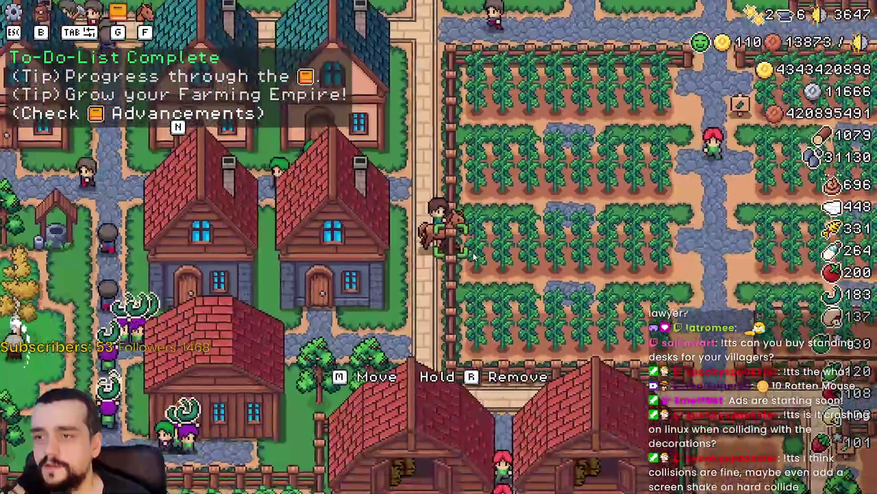
pyautogui.press('s')
pyautogui.press('a')
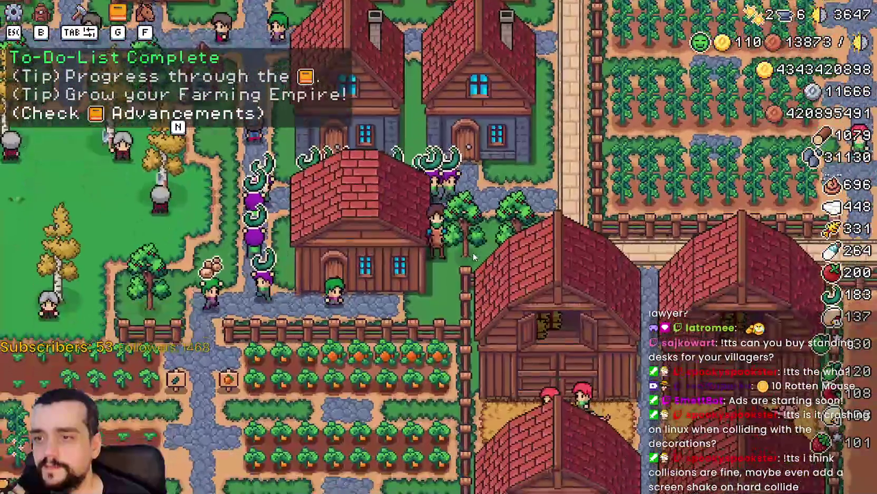
pyautogui.press('s')
pyautogui.press('a')
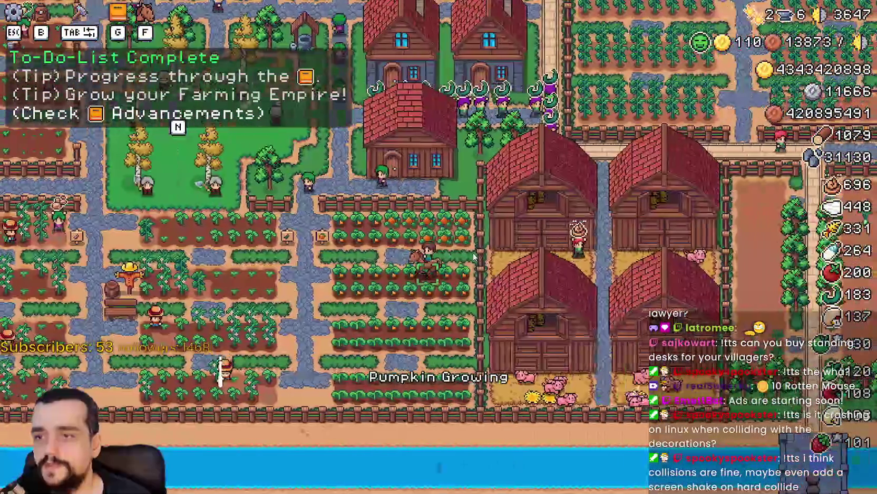
pyautogui.press('w')
pyautogui.scroll(3, 455, 222)
pyautogui.scroll(-4, 455, 222)
pyautogui.press('a')
pyautogui.press('s')
pyautogui.scroll(3, 571, 267)
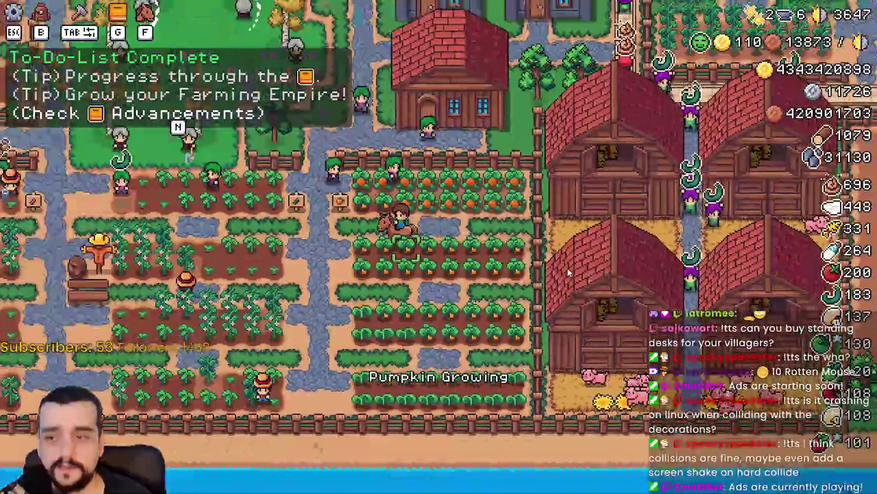
pyautogui.scroll(-2, 567, 268)
pyautogui.press('w')
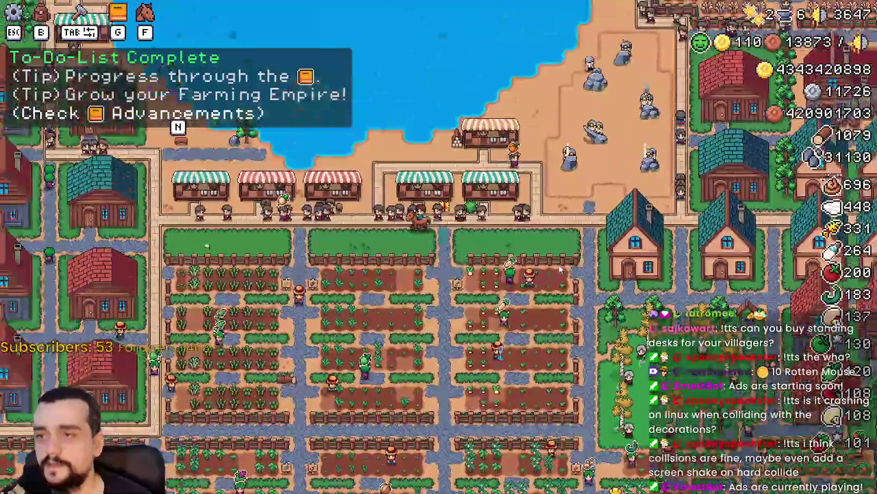
pyautogui.press('d')
pyautogui.scroll(2, 560, 269)
# - Ride the farmer north-east past the rocks, west along the lake, and north onto the log pile
pyautogui.press('w')
pyautogui.press('d')
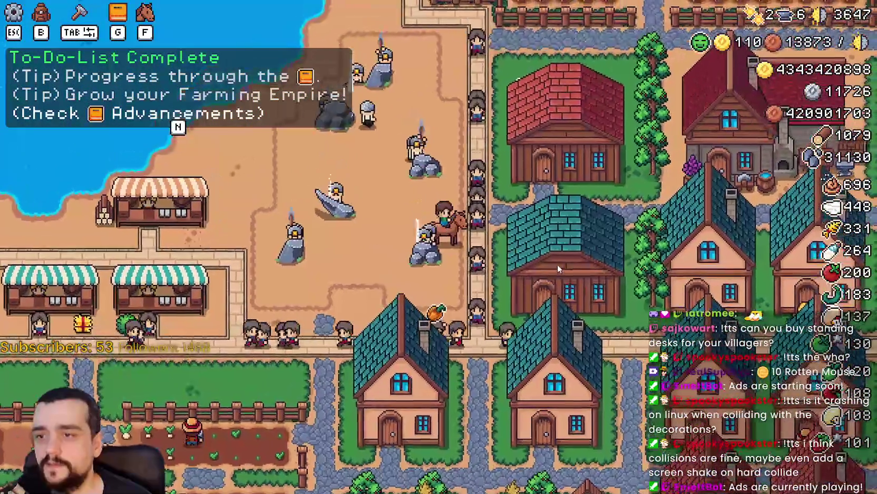
pyautogui.press('a')
pyautogui.scroll(-2, 554, 262)
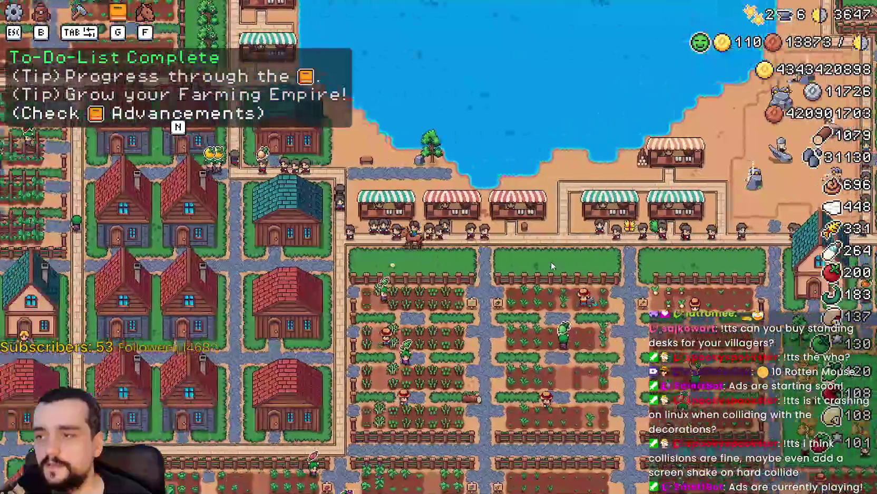
pyautogui.press('a')
pyautogui.press('w')
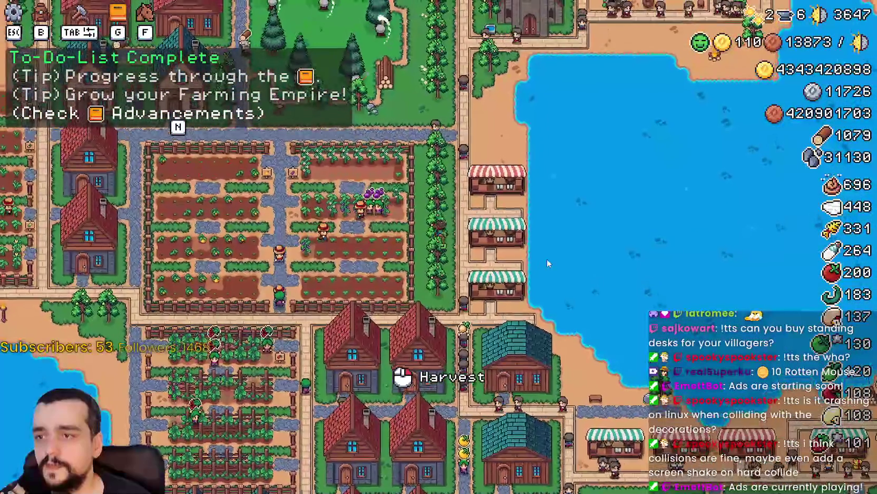
pyautogui.press('w')
pyautogui.scroll(2, 547, 264)
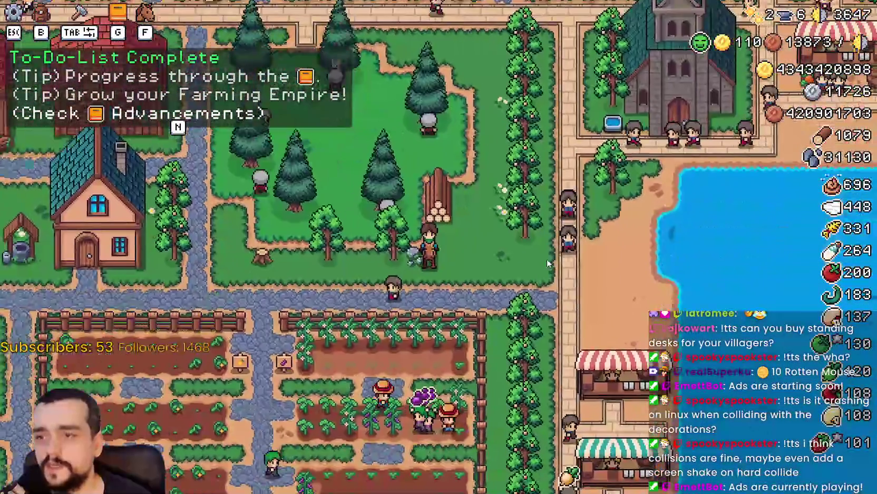
pyautogui.press('w')
pyautogui.scroll(-2, 547, 263)
pyautogui.scroll(4, 545, 259)
# - Ride off the log pile, west between the houses, and north to the fields, zooming the map
pyautogui.press('a')
pyautogui.press('s')
pyautogui.scroll(-3, 540, 258)
pyautogui.press('a')
pyautogui.scroll(3, 539, 257)
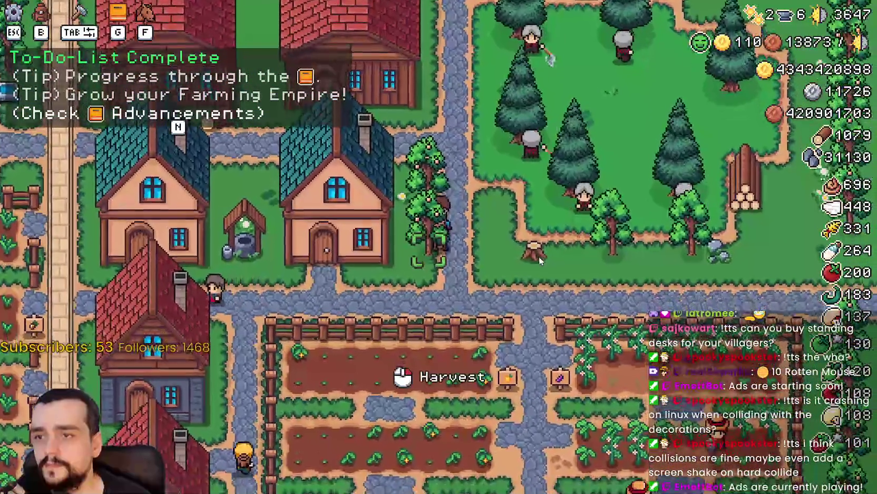
pyautogui.press('a')
pyautogui.scroll(-3, 533, 253)
pyautogui.scroll(3, 530, 256)
pyautogui.scroll(-5, 530, 257)
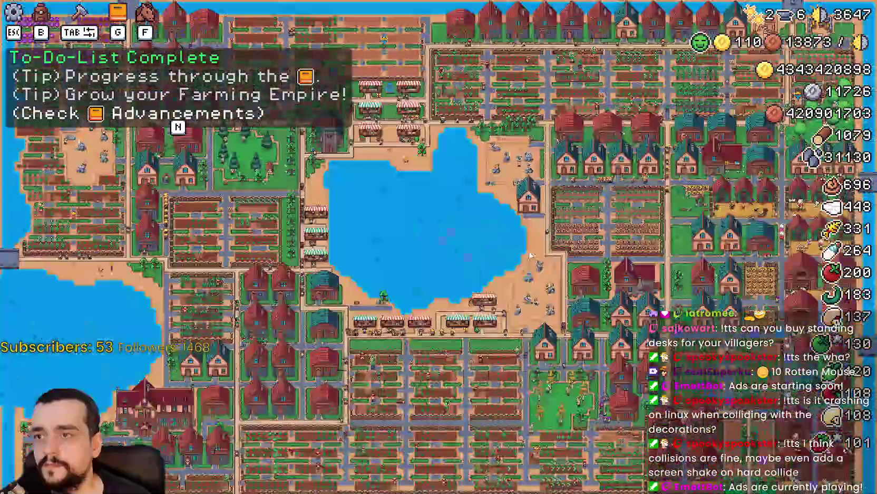
pyautogui.scroll(5, 531, 256)
pyautogui.press('w')
pyautogui.scroll(-5, 520, 266)
pyautogui.scroll(5, 520, 266)
# - Pause the game, dismiss the pause menu, and close the running game with Alt+F4
pyautogui.press('Escape')
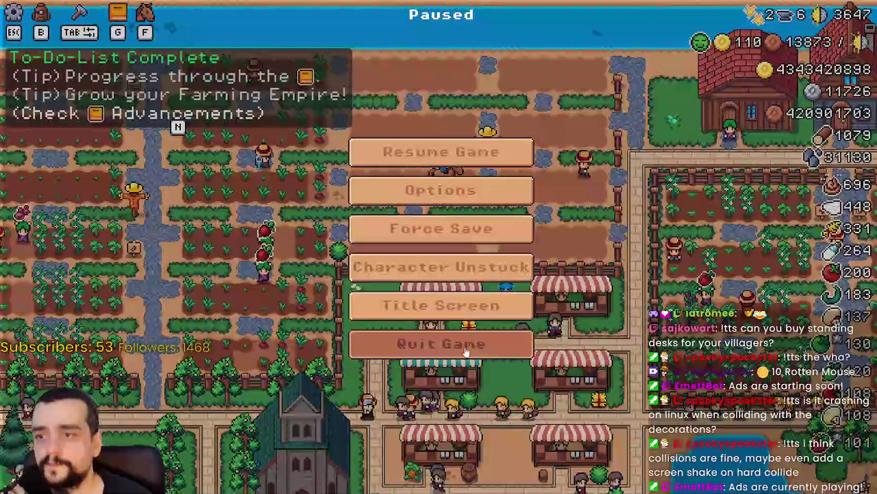
pyautogui.press('Escape')
pyautogui.hotkey('alt', 'F4')
# - Quit the game and return to the Godot editor
pyautogui.click(580, 213)
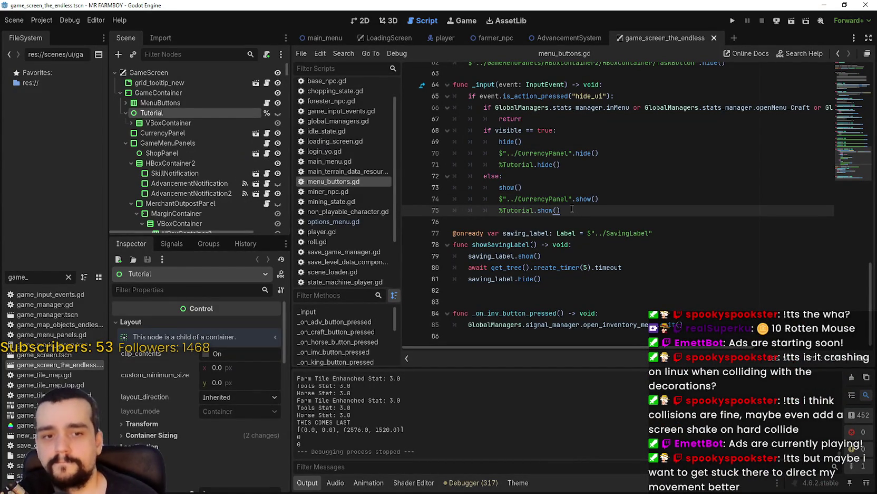
pyautogui.click(42, 20)
pyautogui.click(734, 41)
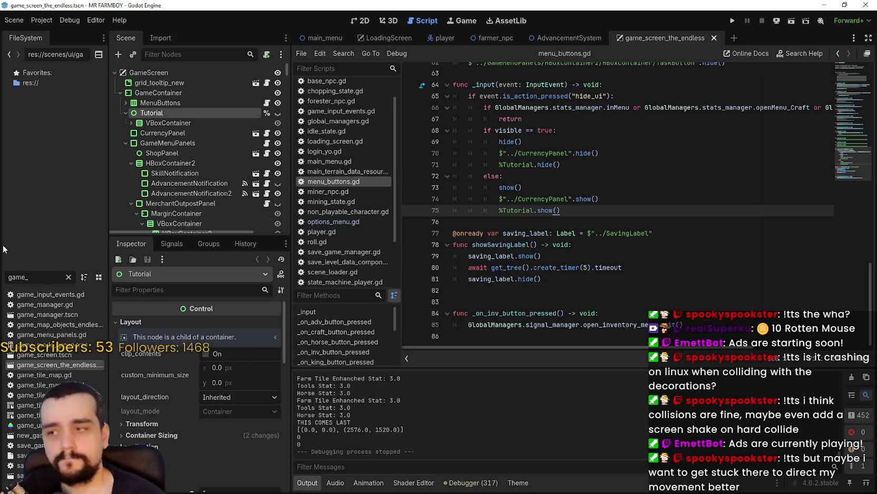
# - Filter the FileSystem for 'tes' to find test_scene_everything.tscn and show it in the 2D editor
pyautogui.click(68, 276)
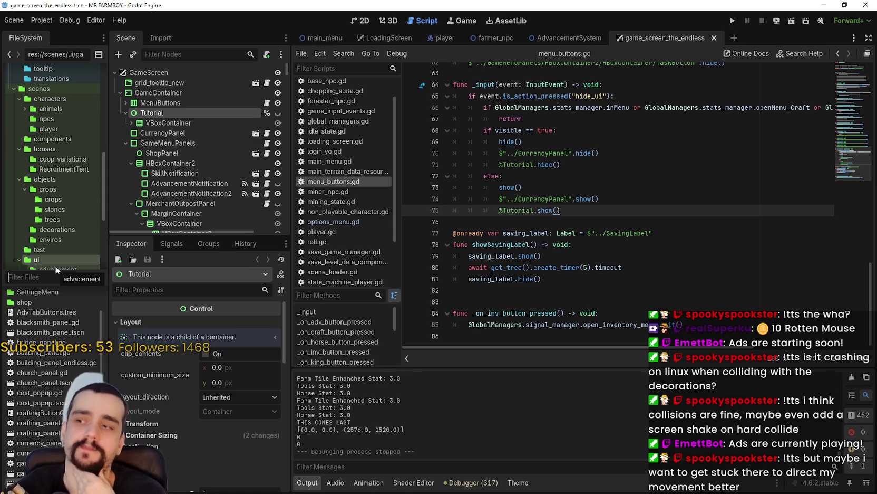
pyautogui.write('t')
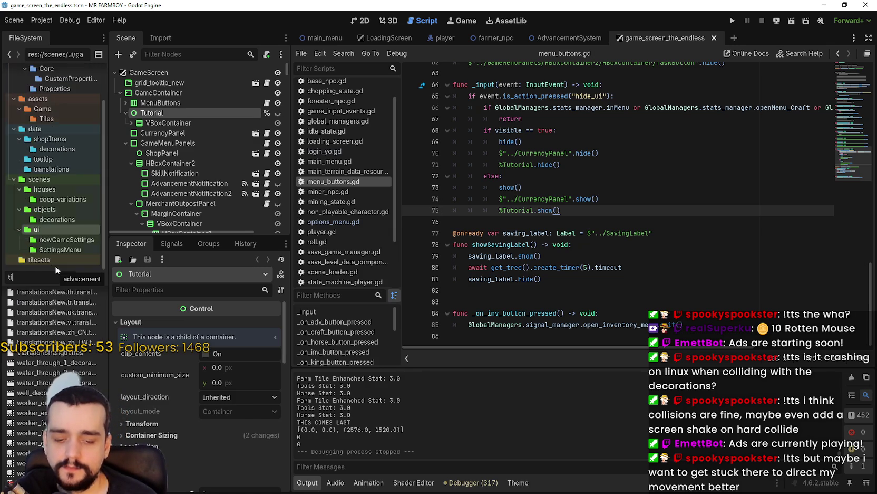
pyautogui.press('BackSpace')
pyautogui.write('map')
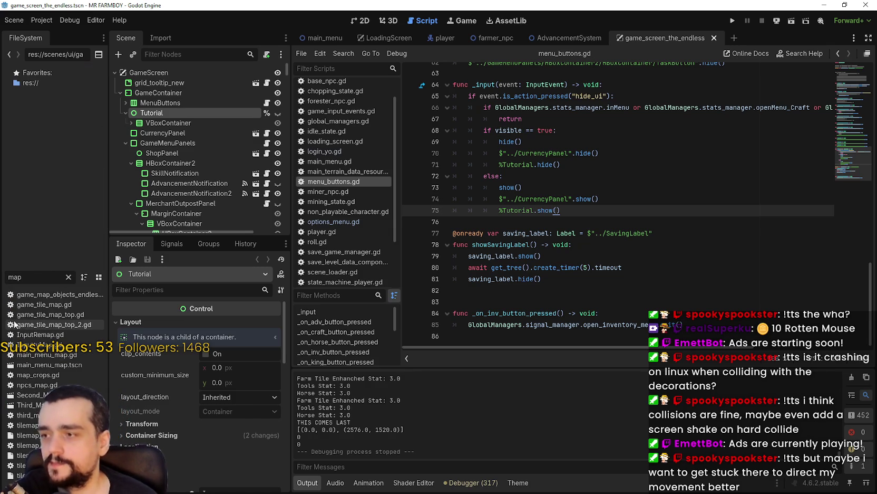
pyautogui.press('BackSpace')
pyautogui.press('BackSpace')
pyautogui.press('BackSpace')
pyautogui.write('test')
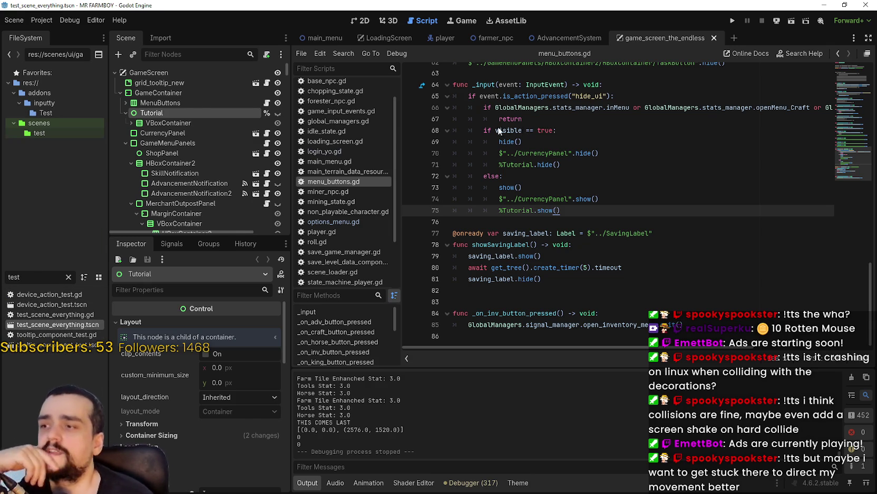
pyautogui.click(360, 20)
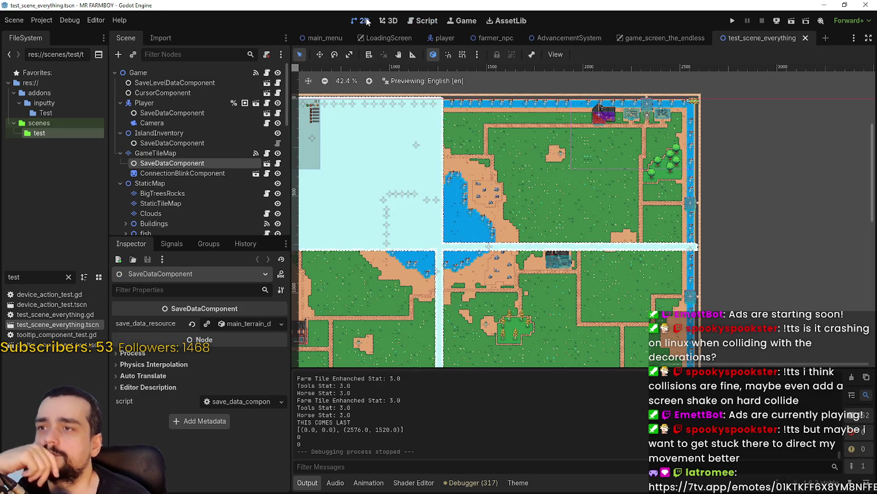
# - Zoom the farm map and select the GameTileMapTop node to show its terrainSet.png tiles
pyautogui.scroll(8, 616, 116)
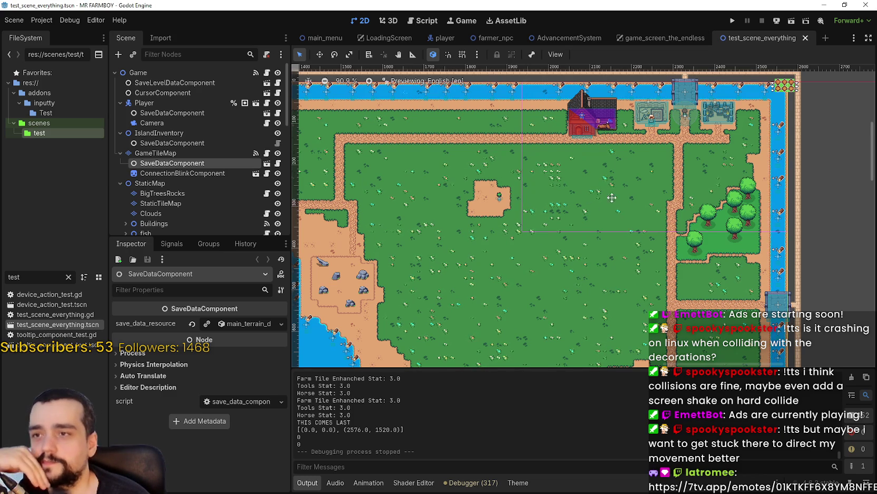
pyautogui.scroll(-3, 603, 200)
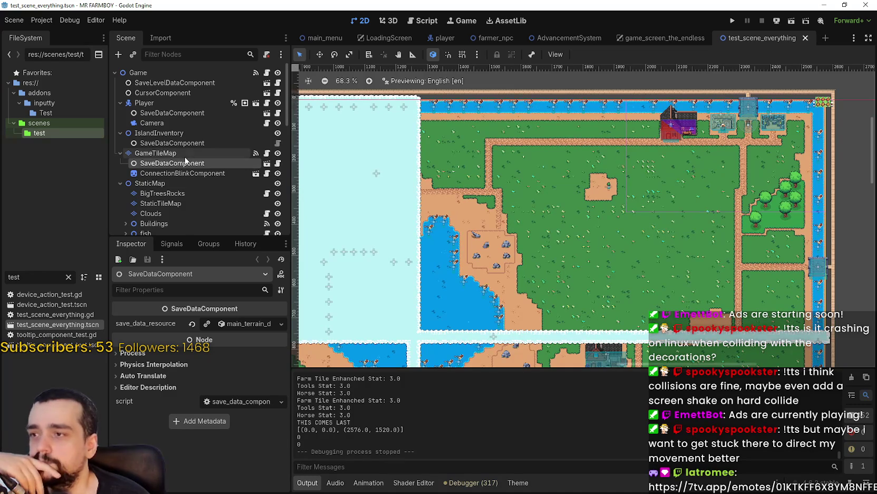
pyautogui.scroll(-2, 198, 165)
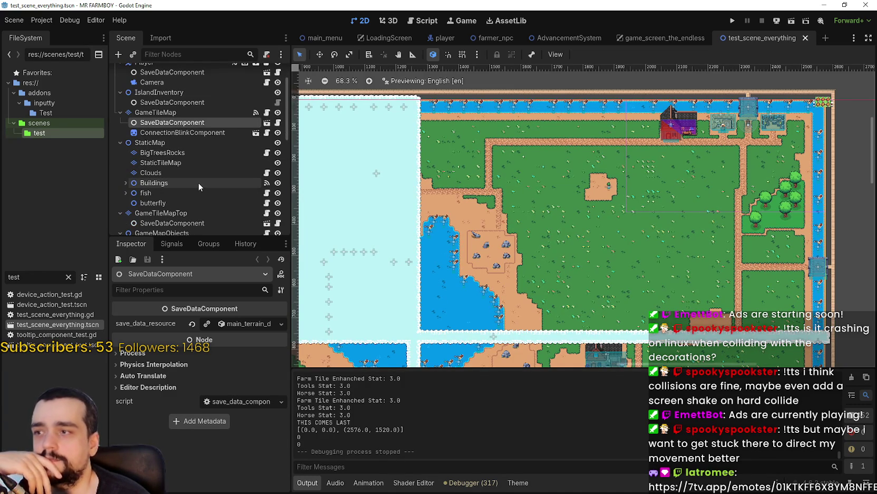
pyautogui.scroll(-3, 172, 170)
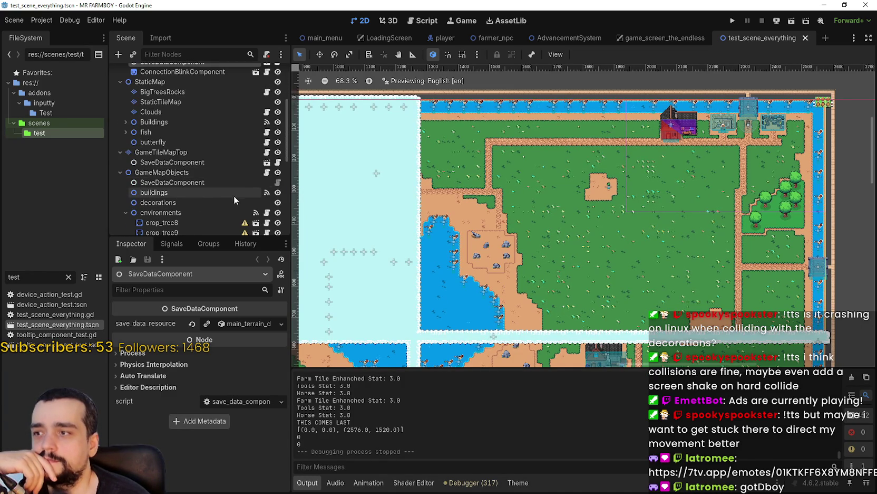
pyautogui.click(198, 152)
pyautogui.scroll(4, 518, 396)
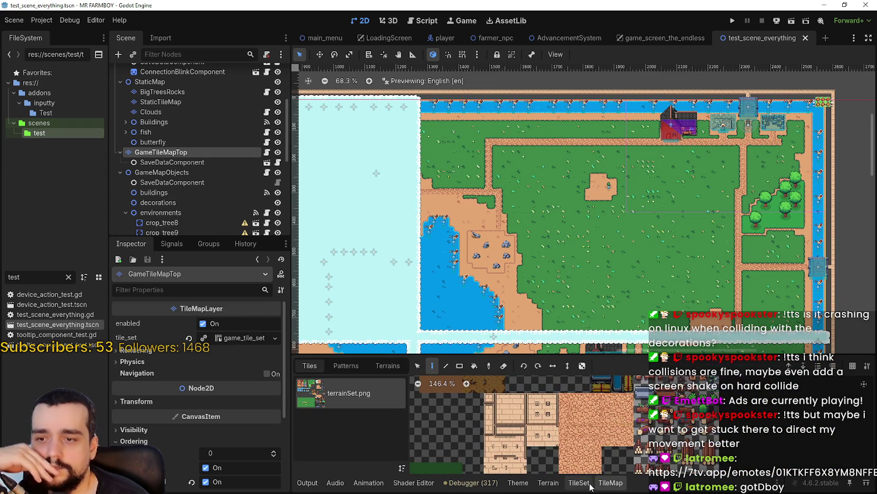
# - Switch to the TileSet editor, enlarge its panel, and select the lamp-post tile in the atlas
pyautogui.click(387, 365)
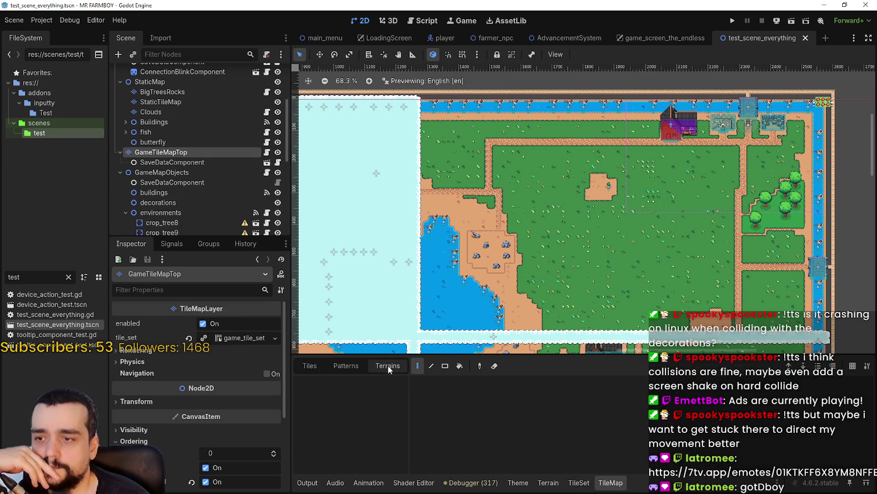
pyautogui.click(318, 369)
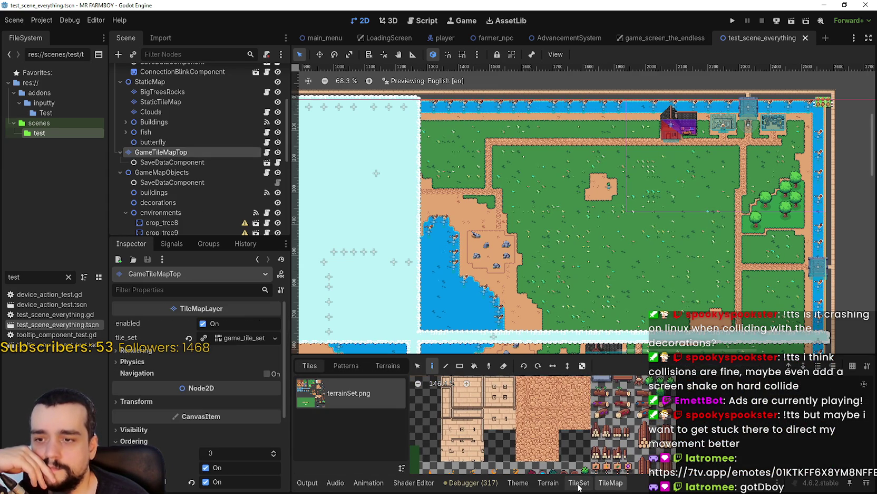
pyautogui.click(579, 483)
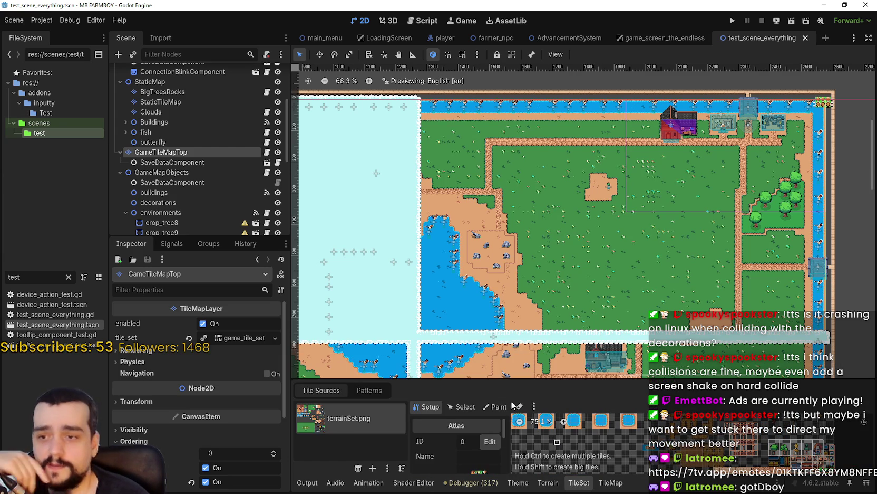
pyautogui.moveTo(496, 381); pyautogui.dragTo(442, 217)
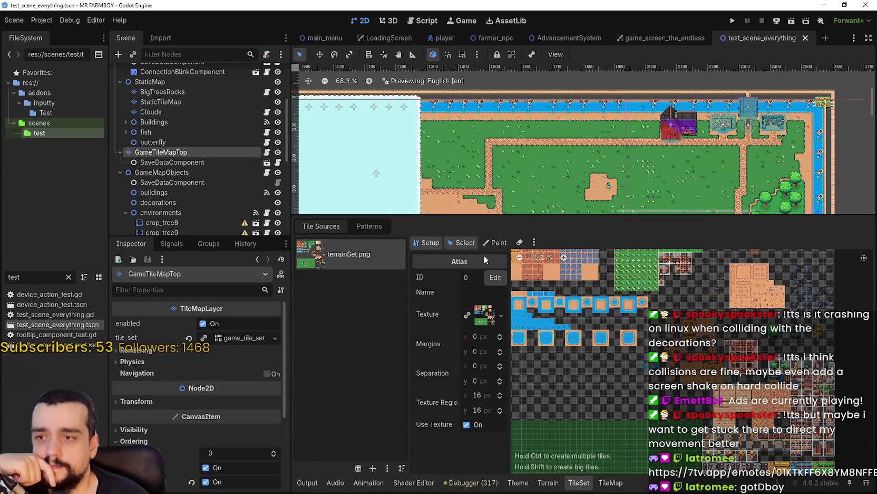
pyautogui.click(462, 245)
pyautogui.scroll(2, 798, 376)
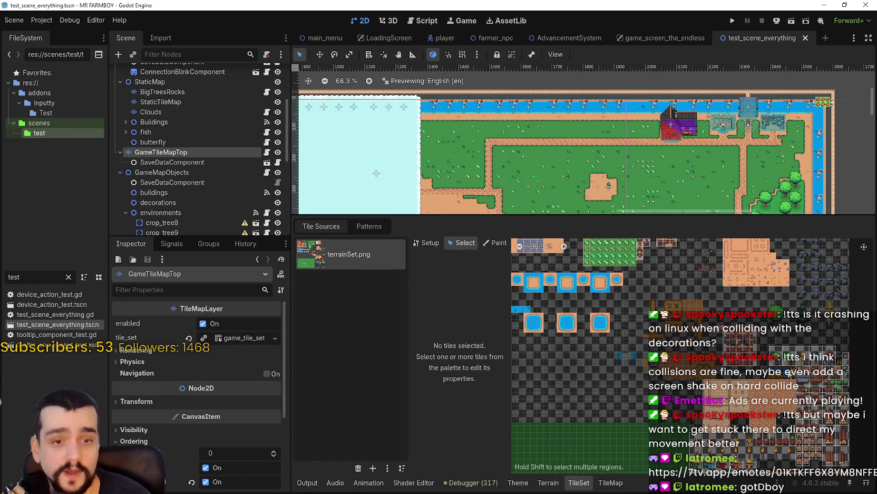
pyautogui.scroll(-5, 792, 375)
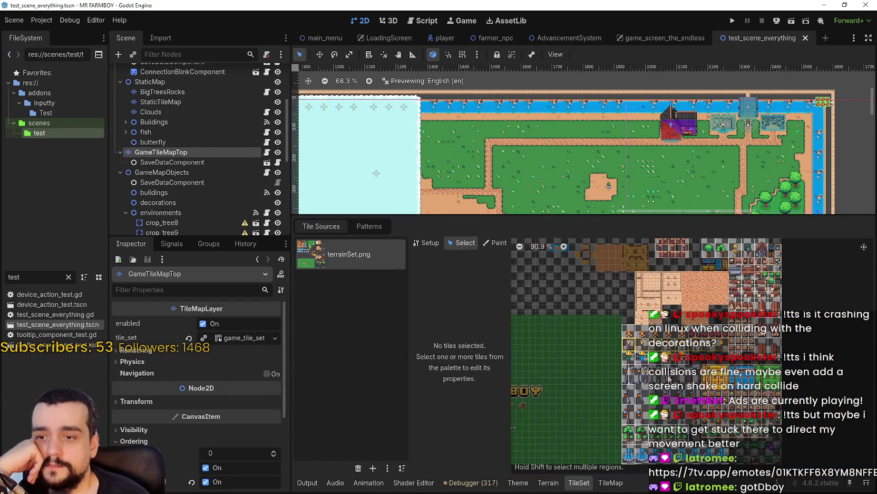
pyautogui.scroll(6, 636, 361)
pyautogui.click(636, 360)
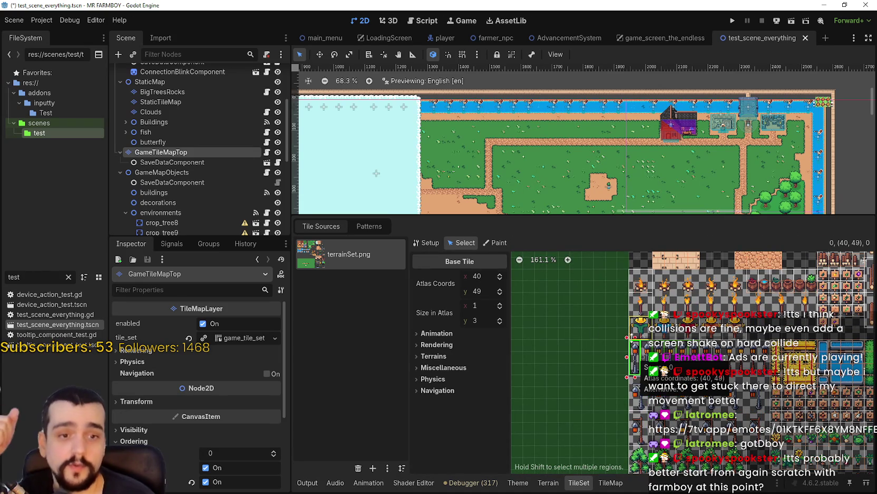
# - Enter Paint mode on Physics Layer 2, then review Physics Layers 1 and 0
pyautogui.click(484, 243)
pyautogui.click(460, 275)
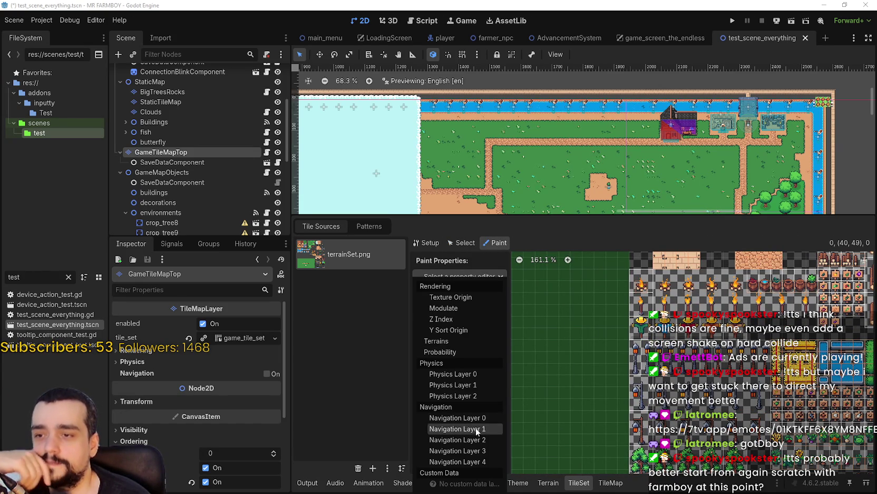
pyautogui.click(472, 397)
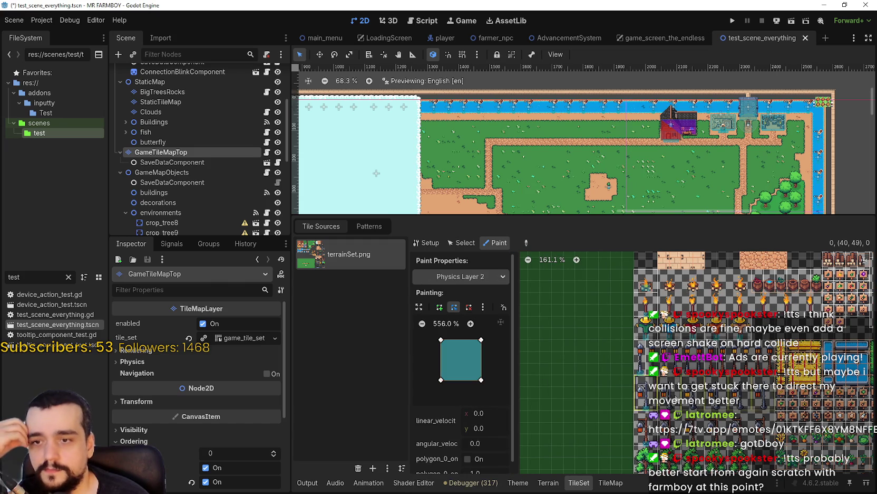
pyautogui.scroll(3, 627, 350)
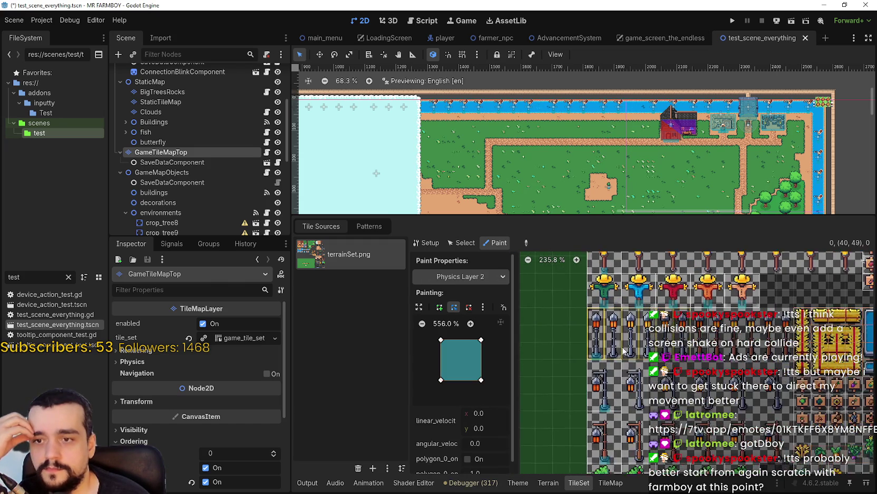
pyautogui.hscroll(2, 619, 349)
pyautogui.click(476, 277)
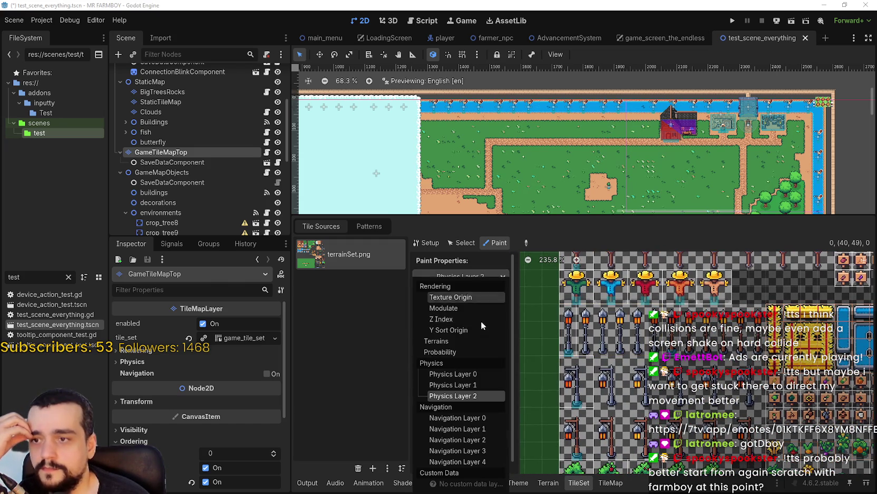
pyautogui.click(469, 380)
pyautogui.click(447, 277)
pyautogui.click(463, 374)
# - Pan around the atlas, then switch the painted property to Physics Layer 1 and back to Layer 2
pyautogui.scroll(-1, 597, 343)
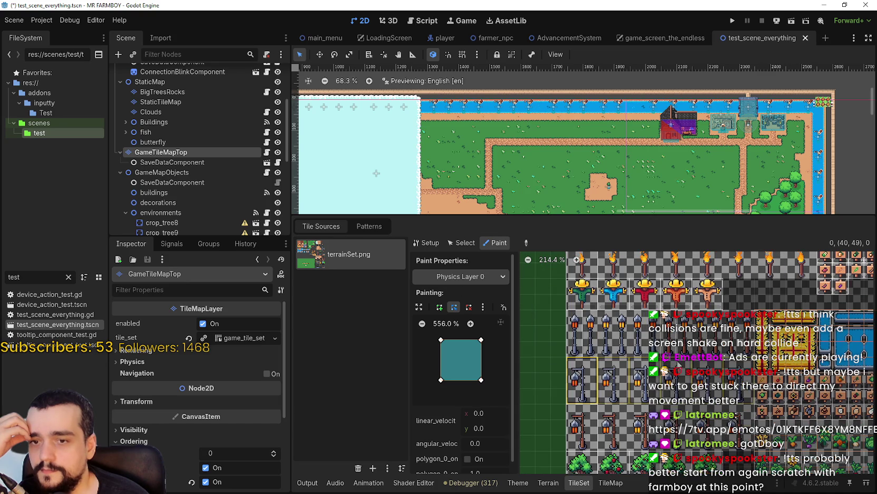
pyautogui.scroll(3, 702, 382)
pyautogui.hscroll(2, 685, 348)
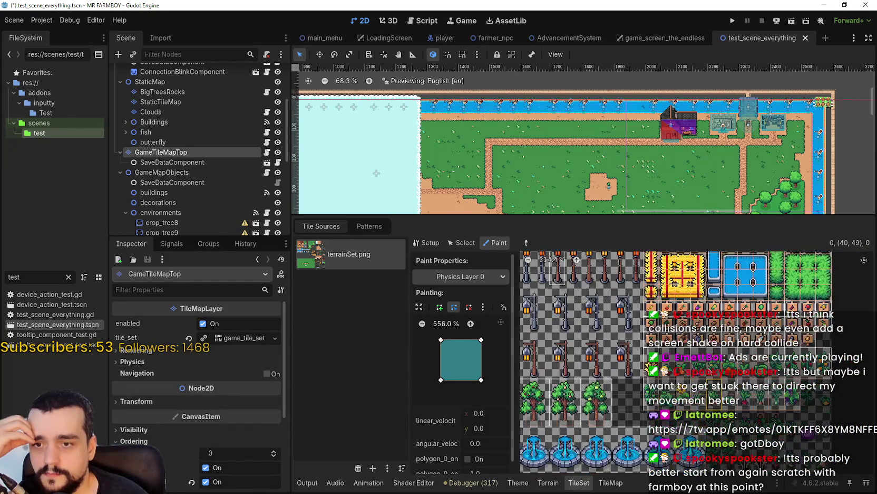
pyautogui.scroll(3, 621, 350)
pyautogui.hscroll(-3, 738, 388)
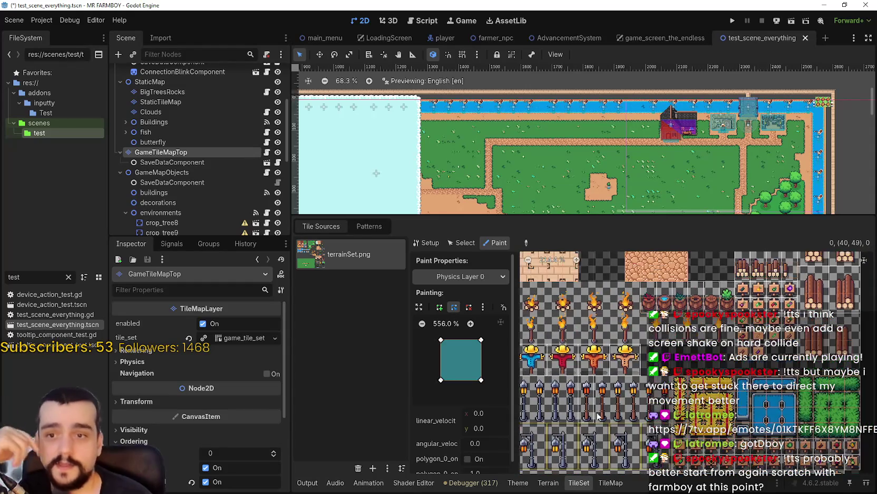
pyautogui.keyDown('ctrl'); pyautogui.scroll(-2, 628, 359); pyautogui.keyUp('ctrl')
pyautogui.scroll(3, 627, 358)
pyautogui.scroll(-3, 628, 359)
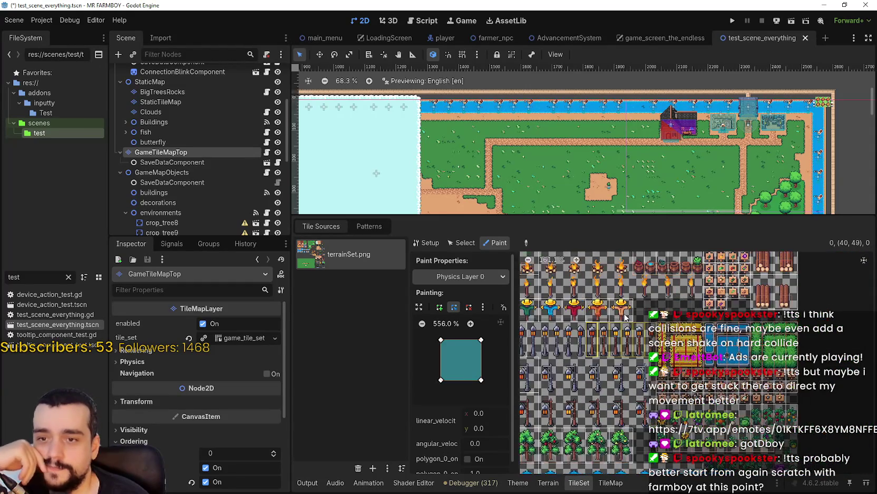
pyautogui.hscroll(5, 619, 433)
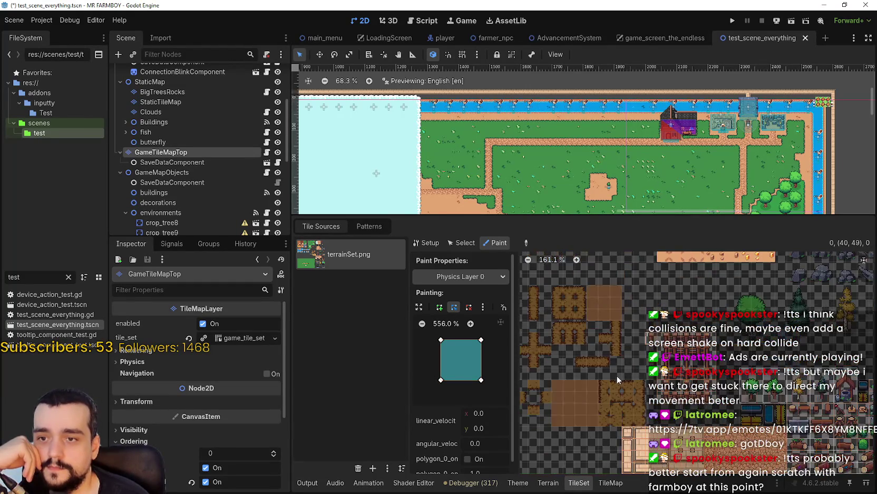
pyautogui.scroll(10, 619, 434)
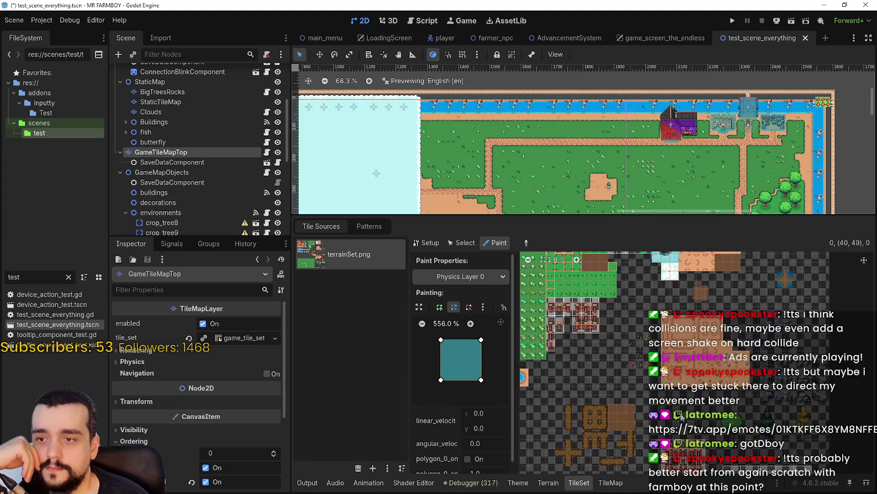
pyautogui.click(465, 276)
pyautogui.click(467, 391)
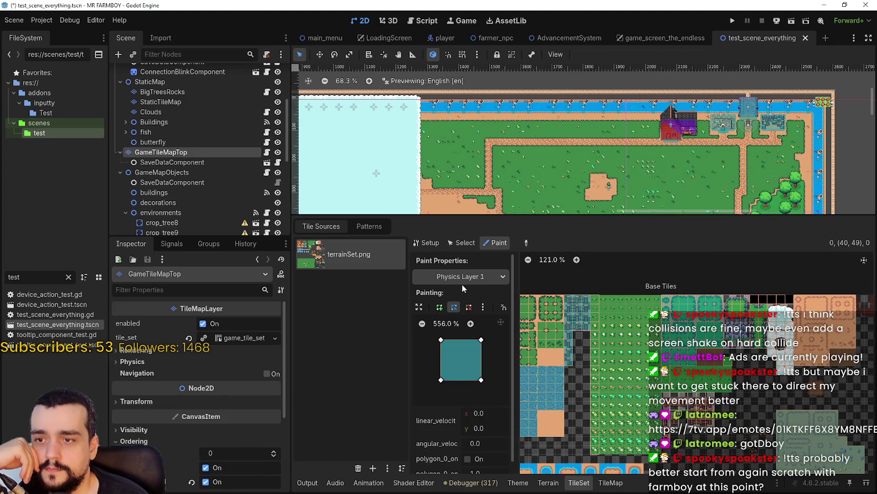
pyautogui.click(456, 274)
pyautogui.click(466, 400)
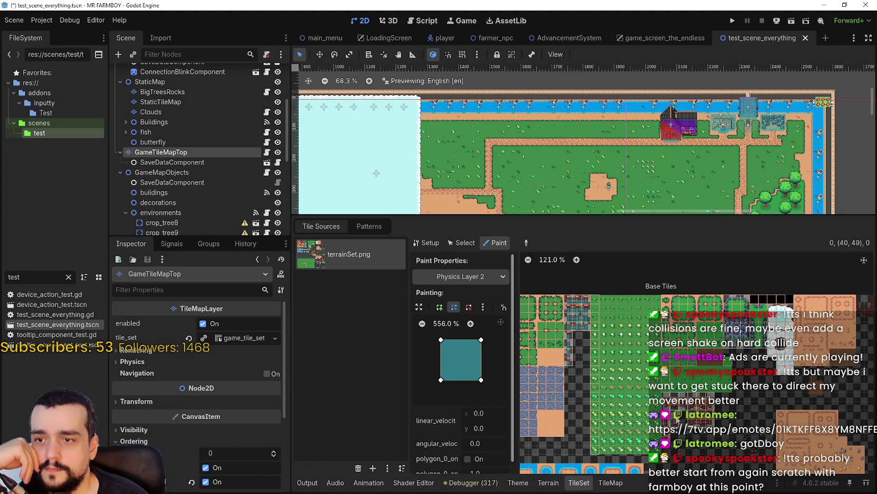
# - Bring the character and tree tiles into view while keeping Physics Layer 2 as the painted property
pyautogui.scroll(-5, 701, 395)
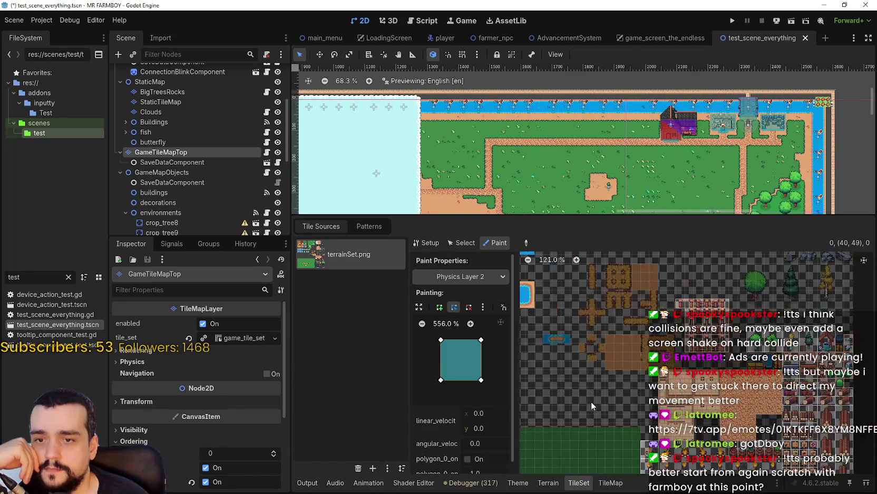
pyautogui.moveTo(579, 373)
pyautogui.mouseDown()
pyautogui.moveTo(572, 354)
pyautogui.moveTo(579, 283)
pyautogui.mouseUp()
pyautogui.scroll(3, 579, 284)
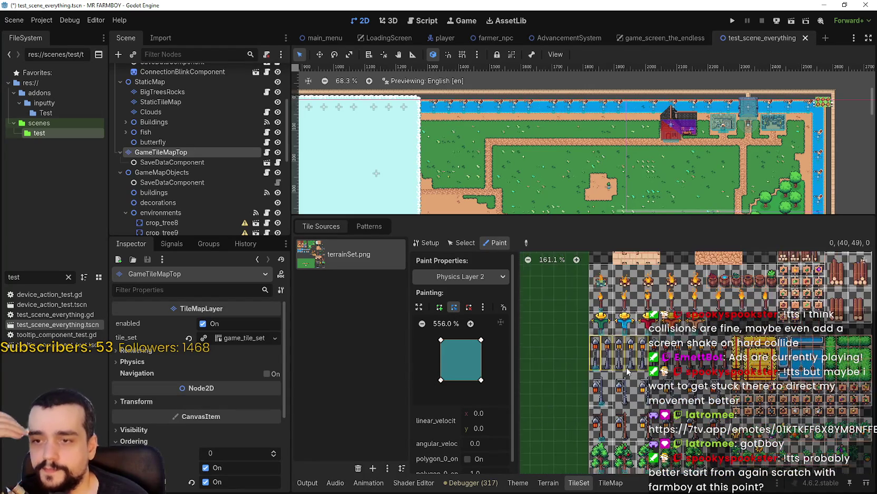
pyautogui.click(466, 279)
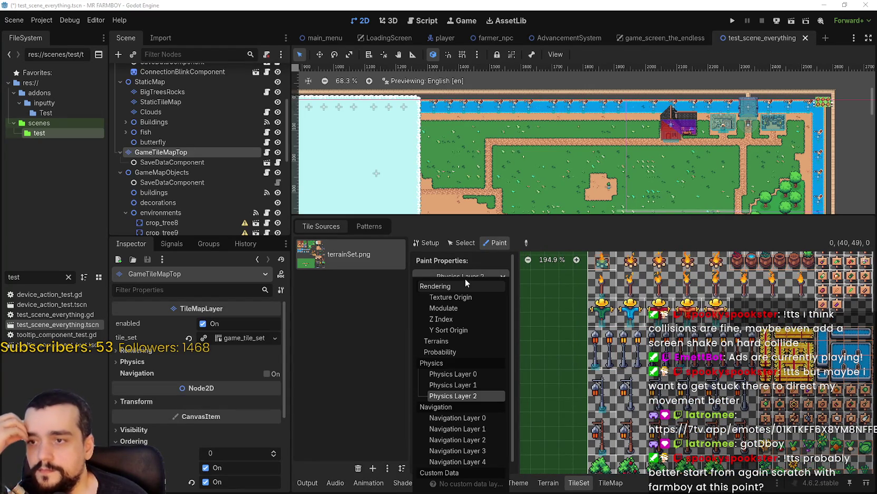
pyautogui.click(453, 396)
pyautogui.scroll(-2, 644, 327)
pyautogui.scroll(-5, 645, 327)
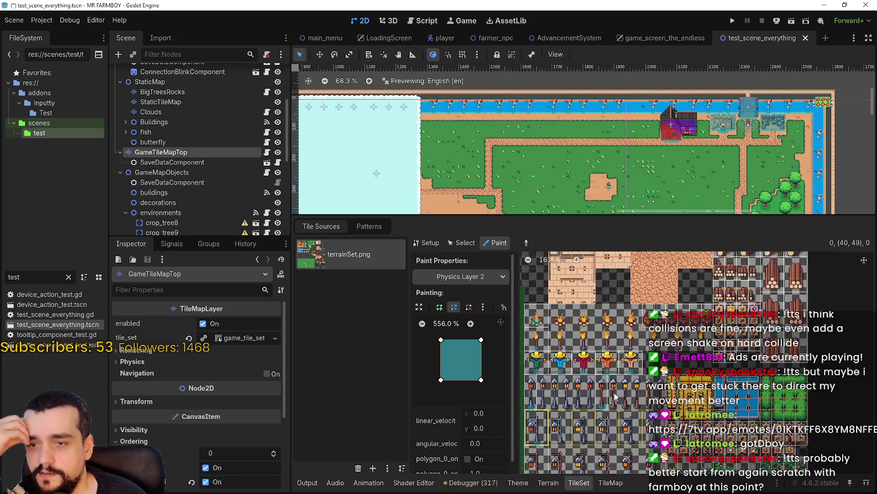
pyautogui.scroll(-1, 628, 340)
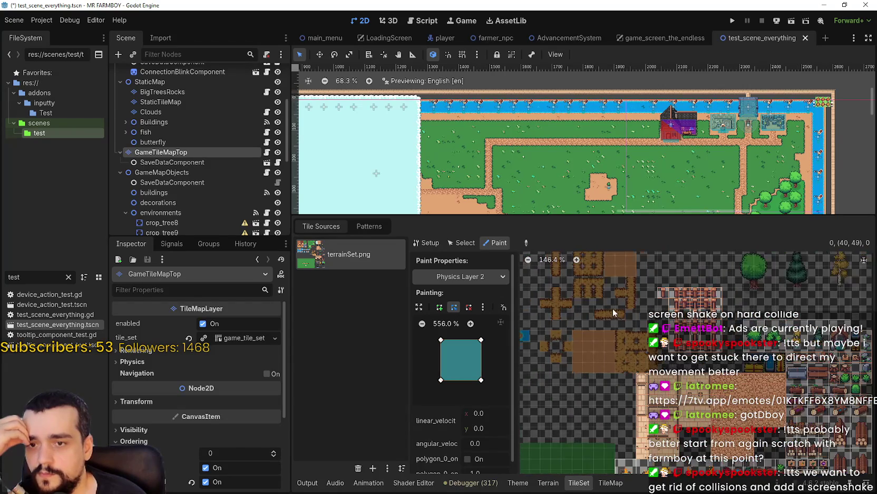
pyautogui.scroll(2, 616, 292)
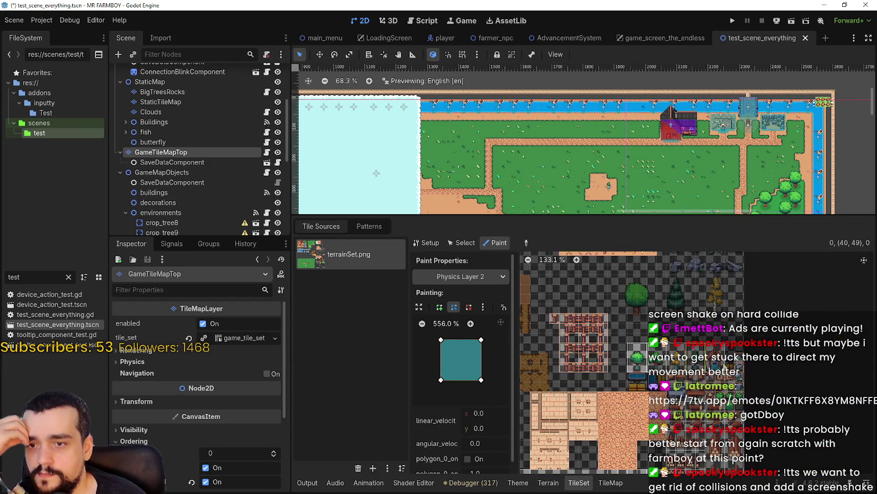
pyautogui.scroll(1, 725, 364)
pyautogui.scroll(-2, 725, 379)
pyautogui.scroll(-1, 605, 324)
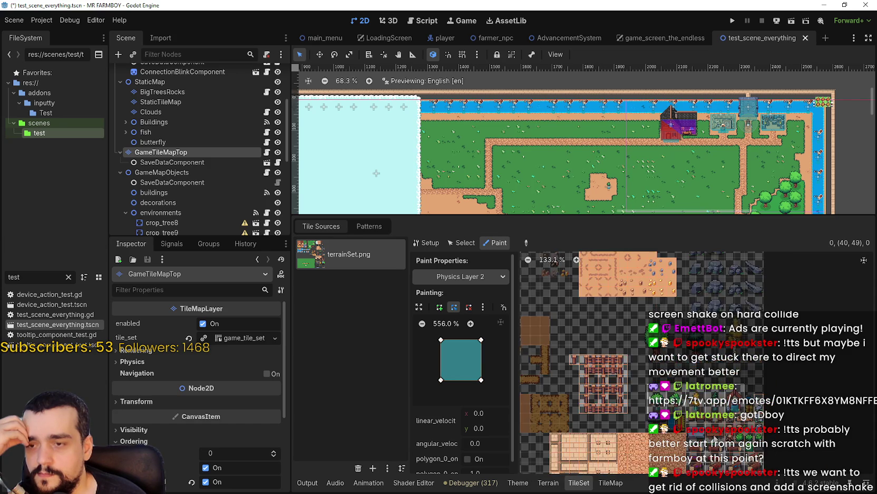
pyautogui.scroll(1, 696, 432)
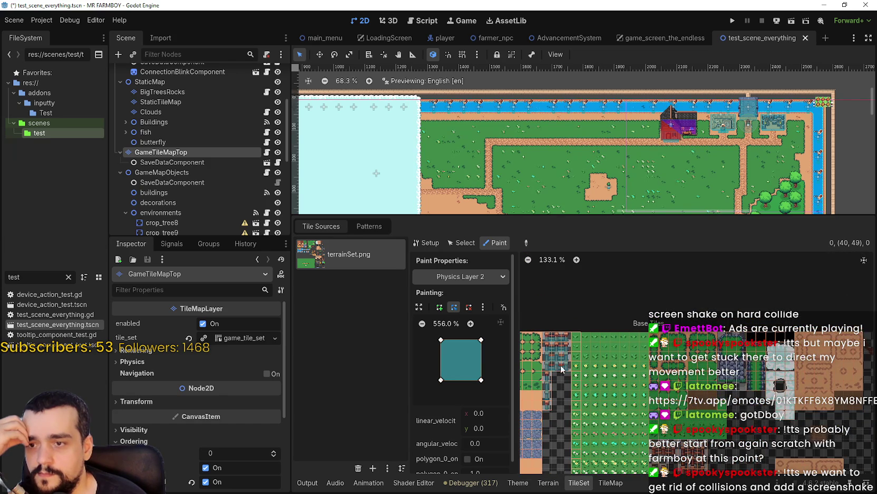
pyautogui.scroll(4, 615, 370)
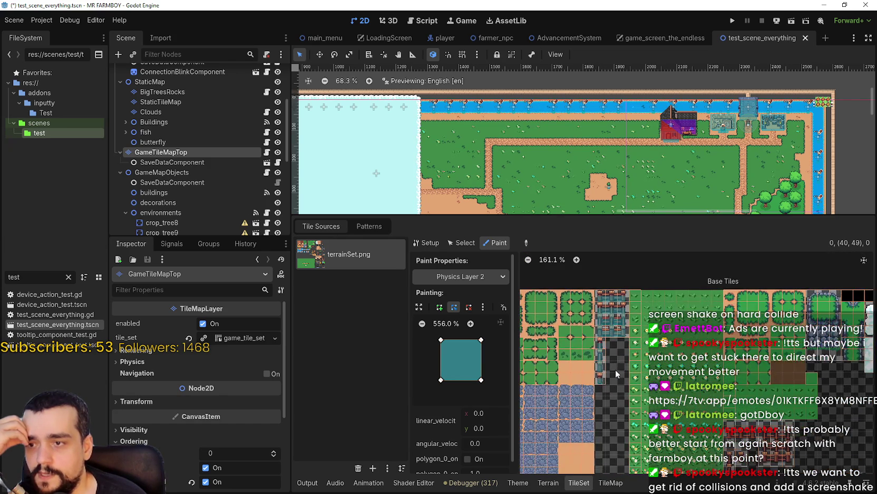
pyautogui.click(490, 280)
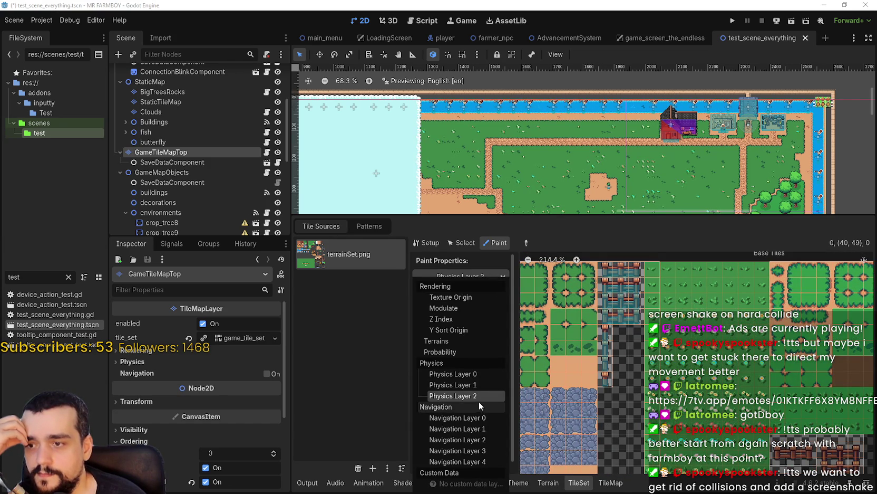
pyautogui.scroll(1, 615, 341)
pyautogui.scroll(1, 615, 340)
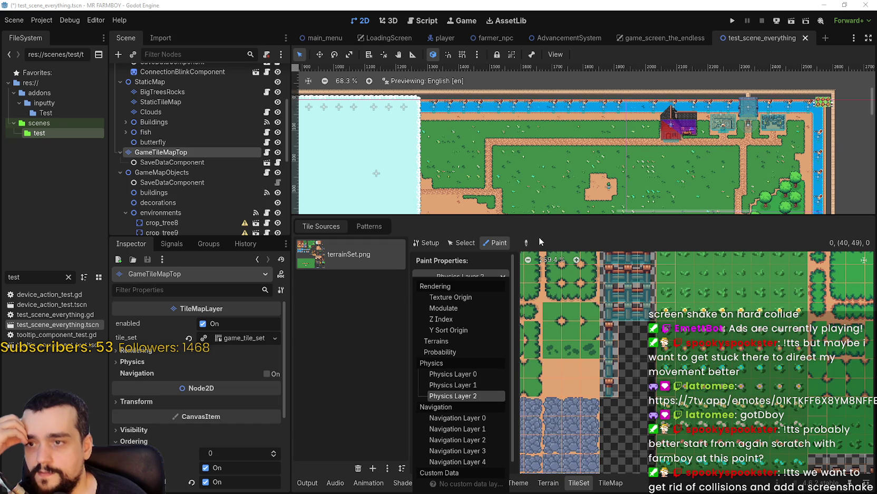
pyautogui.click(621, 411)
# - Delete the pillar tile's collision shape and clear collision from the pillar column and wall tiles
pyautogui.click(610, 392)
pyautogui.rightClick(480, 341)
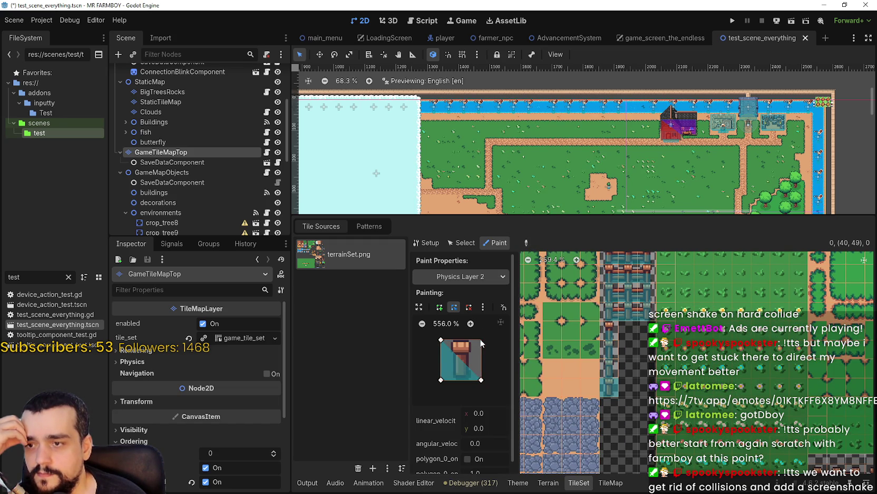
pyautogui.rightClick(481, 381)
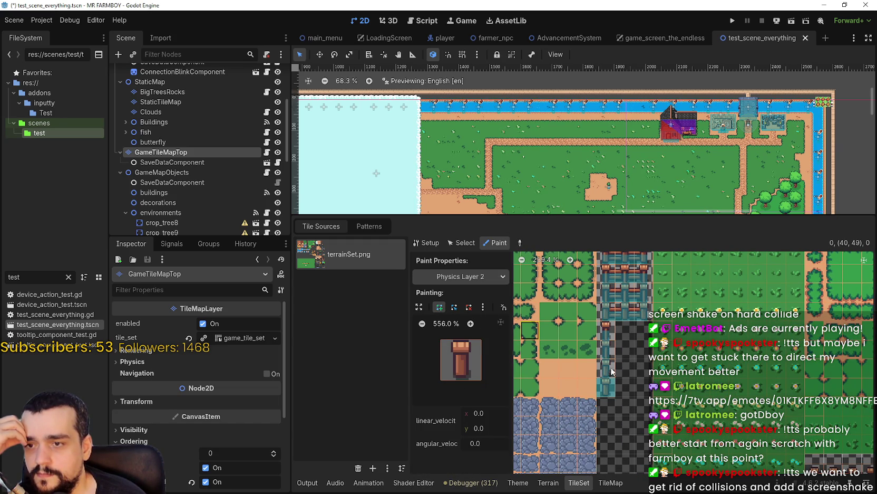
pyautogui.moveTo(606, 346)
pyautogui.mouseDown()
pyautogui.moveTo(607, 316)
pyautogui.moveTo(633, 316)
pyautogui.moveTo(644, 292)
pyautogui.moveTo(600, 294)
pyautogui.mouseUp()
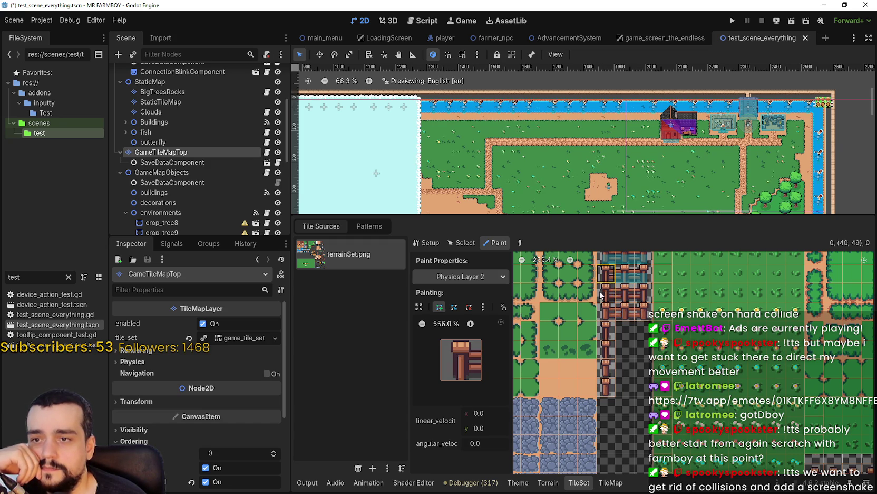
pyautogui.scroll(3, 617, 320)
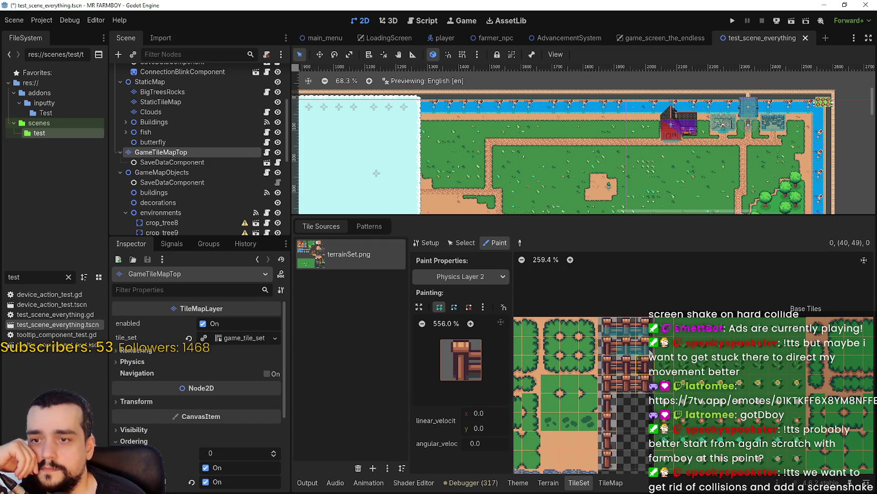
pyautogui.moveTo(633, 346)
pyautogui.mouseDown()
pyautogui.moveTo(635, 324)
pyautogui.moveTo(611, 334)
pyautogui.mouseUp()
pyautogui.scroll(-5, 623, 379)
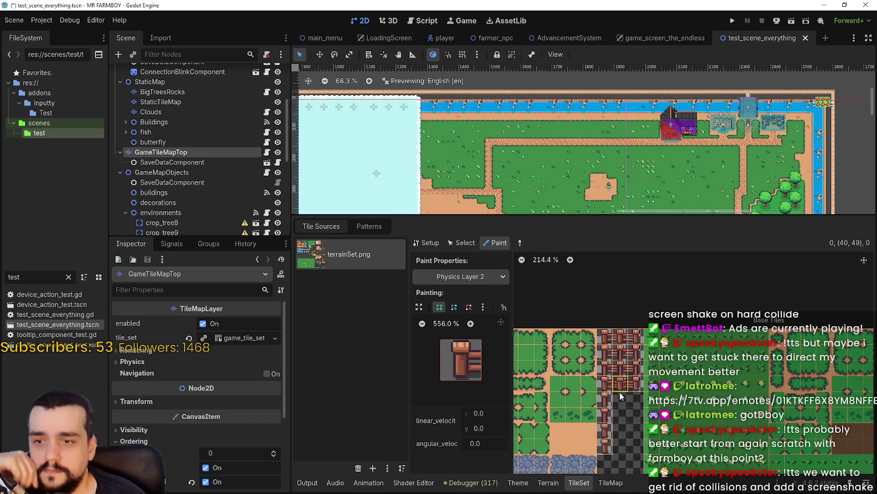
# - Zoom and pan the atlas to bring the torch and scarecrow rows into view
pyautogui.moveTo(628, 368); pyautogui.dragTo(800, 345)
pyautogui.scroll(-4, 796, 337)
pyautogui.hscroll(5, 812, 337)
pyautogui.scroll(6, 633, 457)
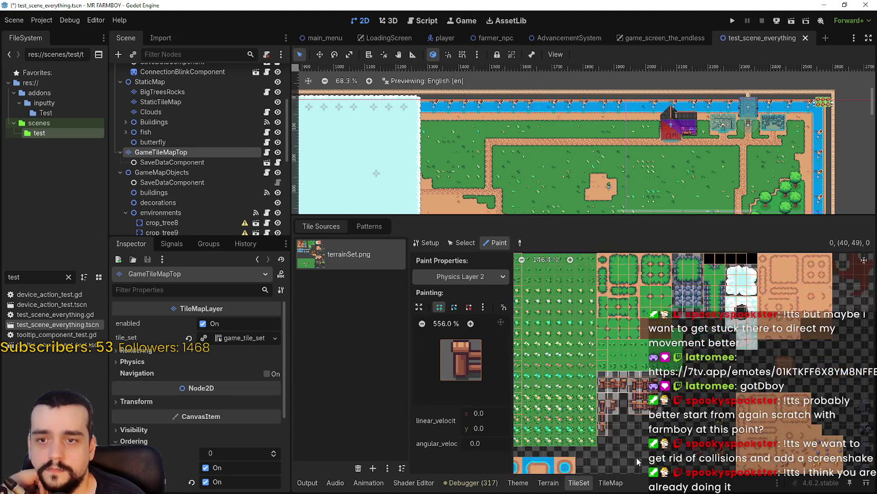
pyautogui.scroll(-5, 559, 432)
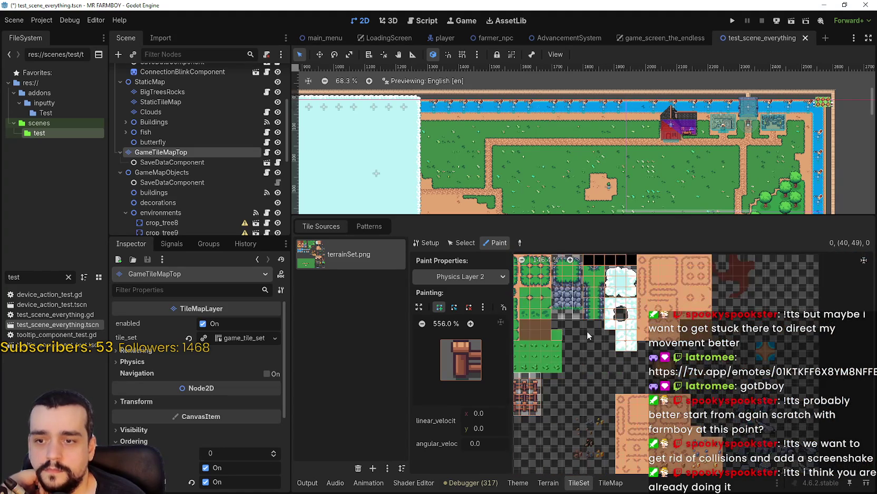
pyautogui.scroll(3, 614, 310)
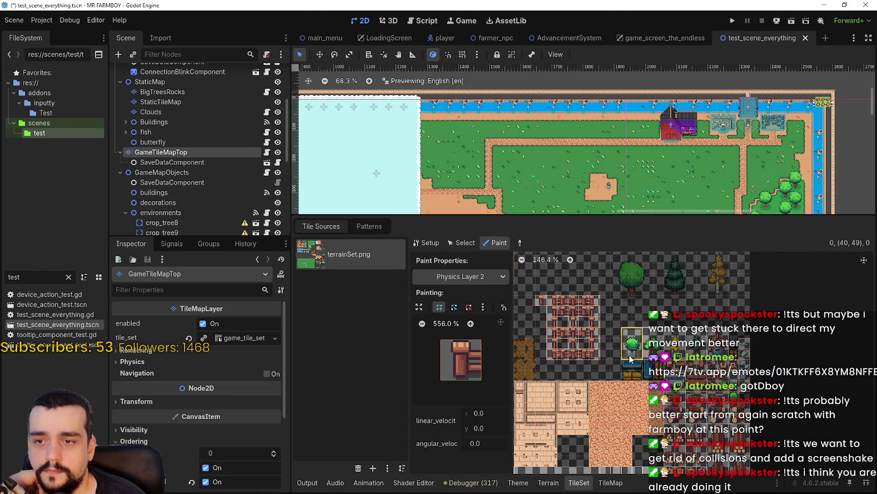
pyautogui.scroll(3, 640, 357)
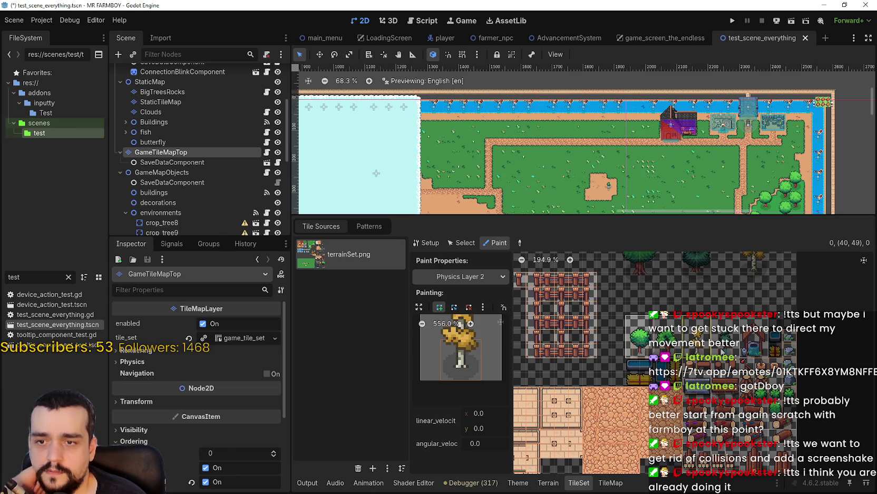
pyautogui.moveTo(752, 434)
pyautogui.mouseDown()
pyautogui.moveTo(700, 348)
pyautogui.moveTo(769, 319)
pyautogui.moveTo(778, 283)
pyautogui.mouseUp()
pyautogui.moveTo(526, 403); pyautogui.dragTo(563, 335)
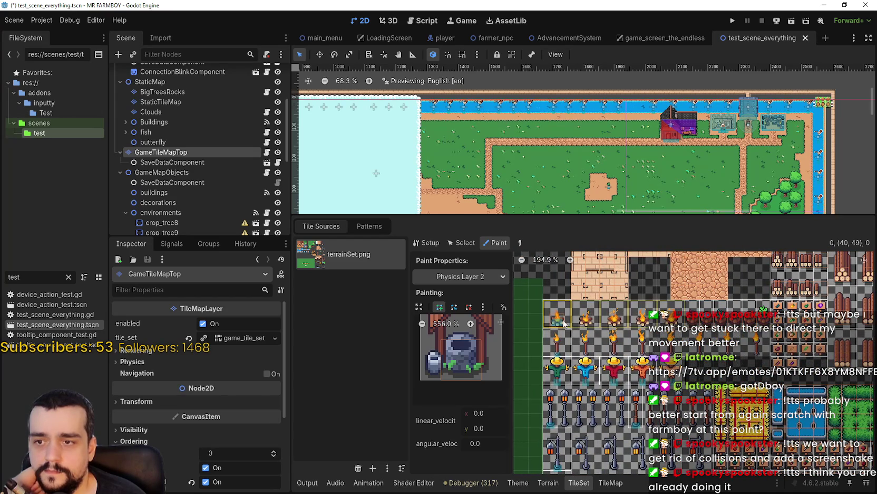
# - Inspect the Physics Layer 2 shapes of the campfire and green and tan scarecrow tiles
pyautogui.click(562, 322)
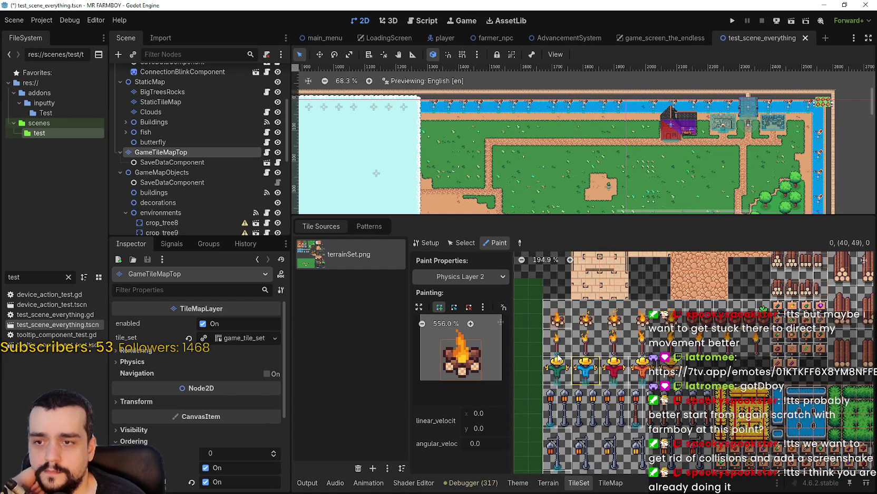
pyautogui.click(557, 330)
pyautogui.click(557, 362)
pyautogui.click(614, 369)
pyautogui.click(642, 369)
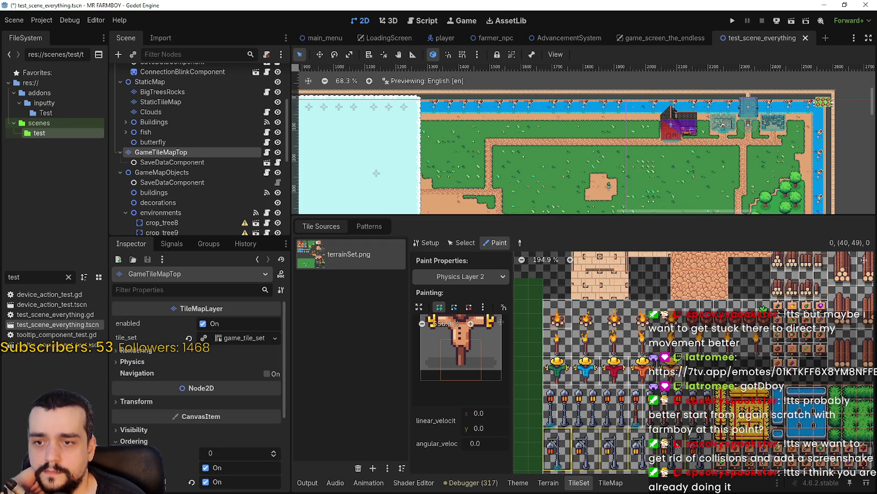
pyautogui.scroll(-5, 688, 352)
pyautogui.scroll(2, 544, 343)
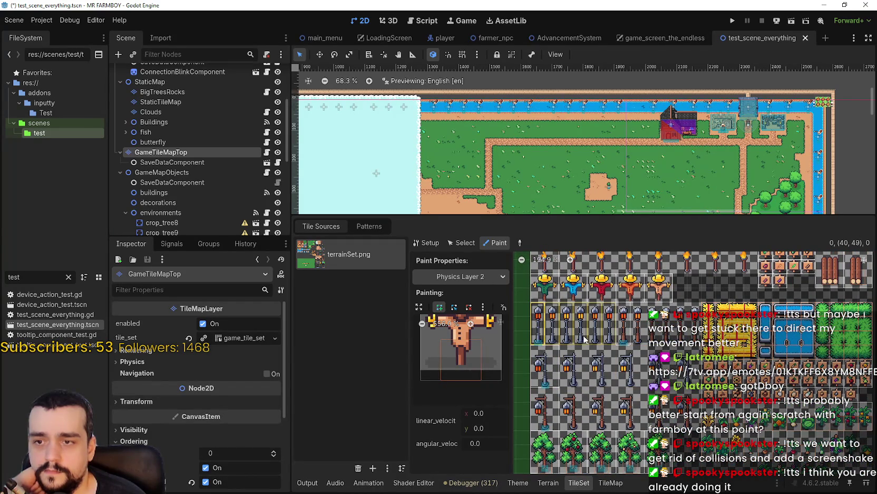
# - Inspect the lamp post and green tree tiles' shapes, save the scene, and list the property layers
pyautogui.click(576, 338)
pyautogui.click(545, 390)
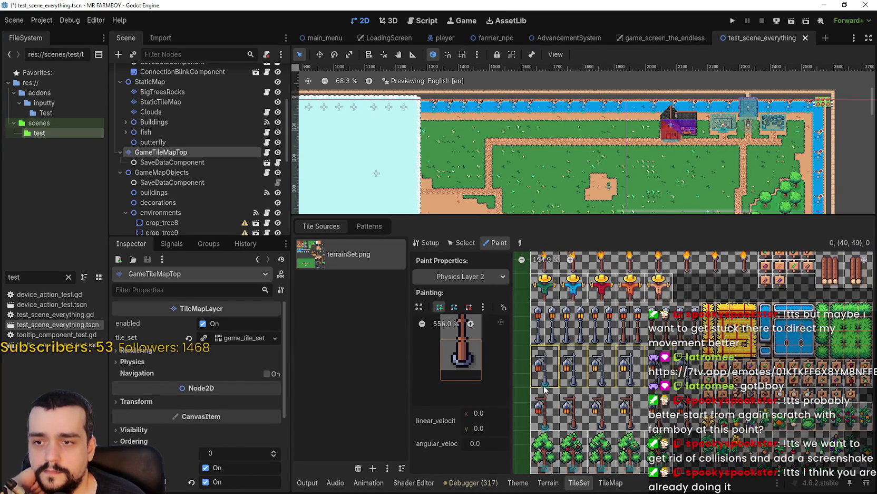
pyautogui.click(543, 427)
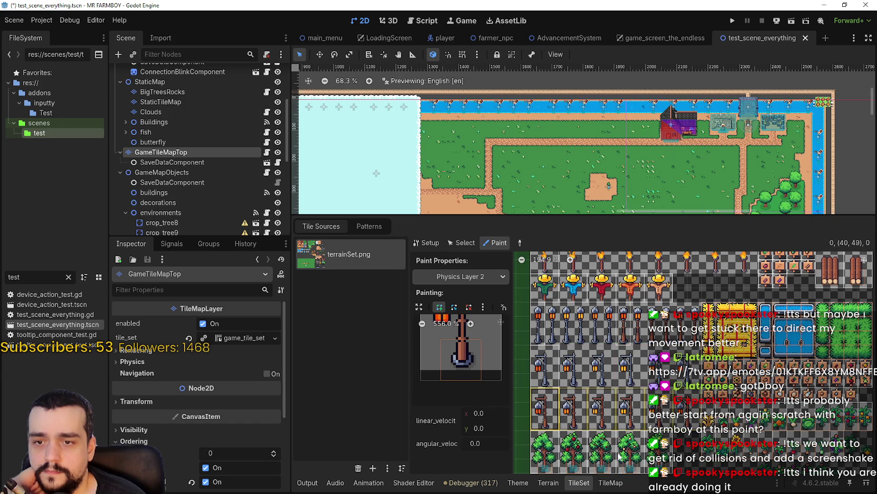
pyautogui.scroll(-5, 580, 422)
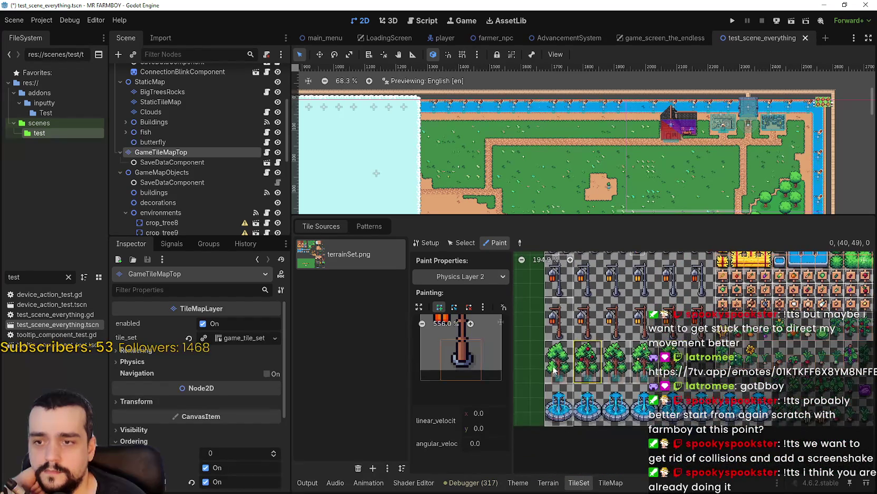
pyautogui.click(560, 371)
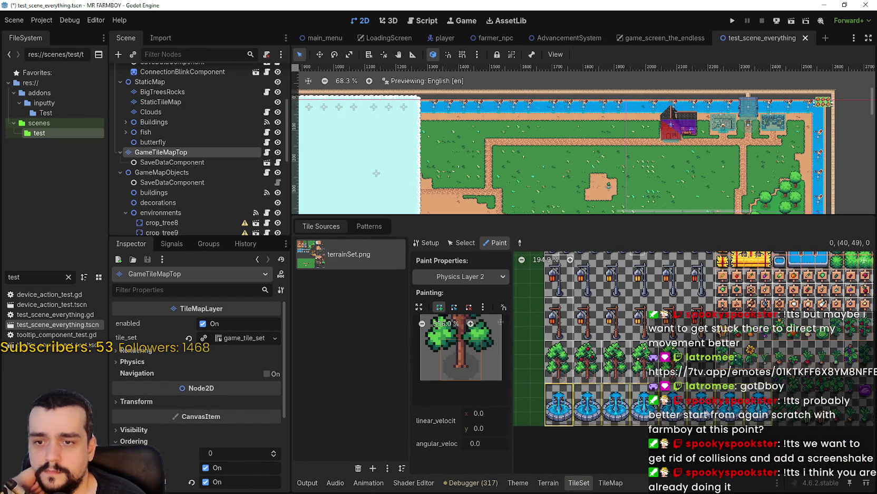
pyautogui.scroll(-1, 642, 421)
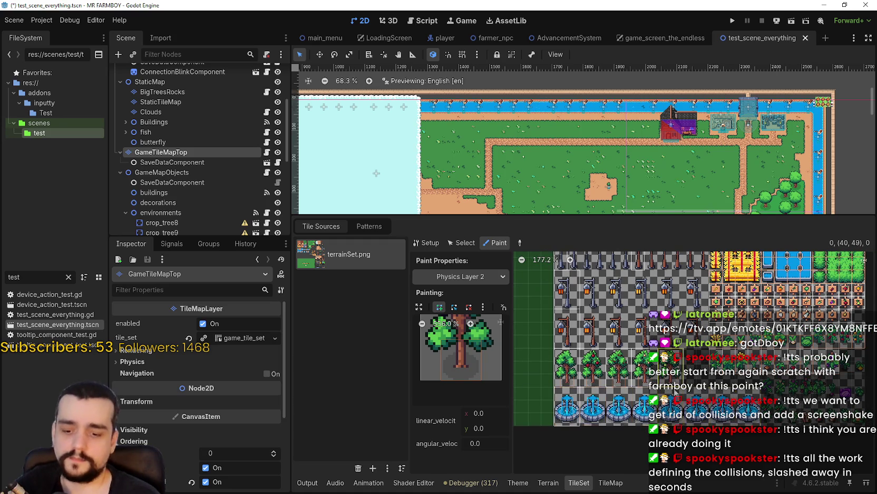
pyautogui.scroll(2, 642, 422)
pyautogui.hotkey('ctrl', 's')
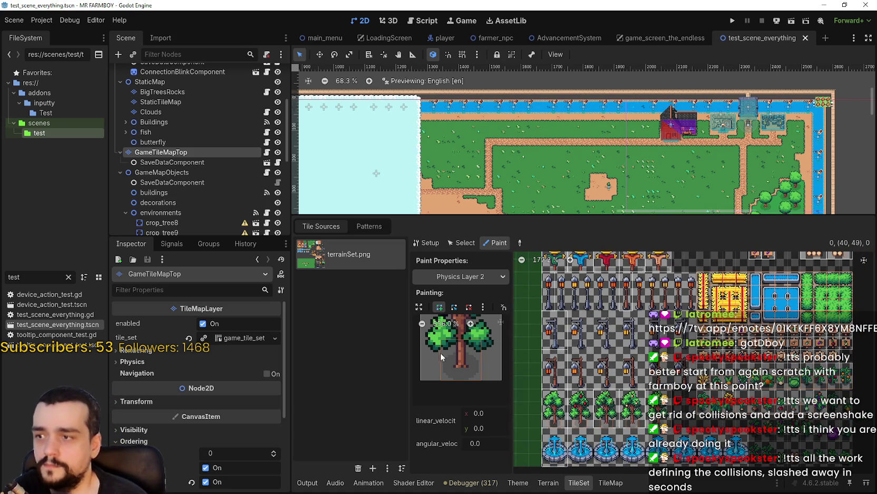
pyautogui.click(478, 277)
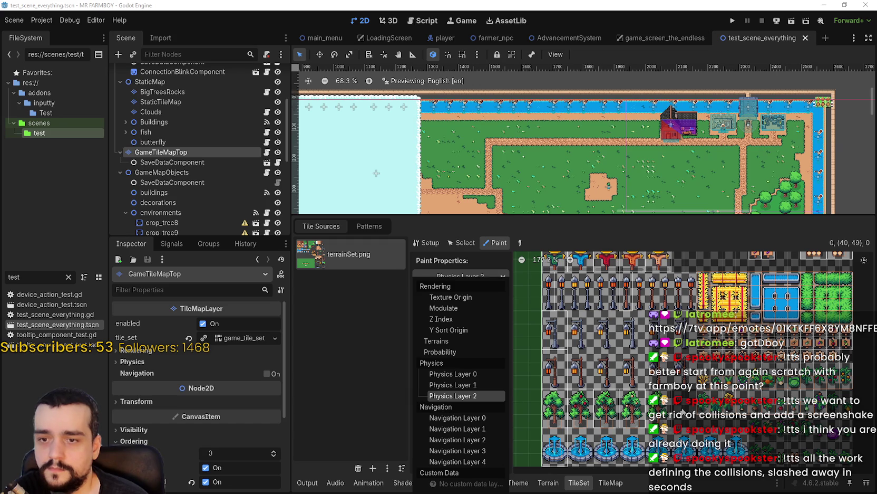
# - Switch tile painting to Navigation Layer 0 and zoom out the atlas
pyautogui.press('Escape')
pyautogui.click(485, 282)
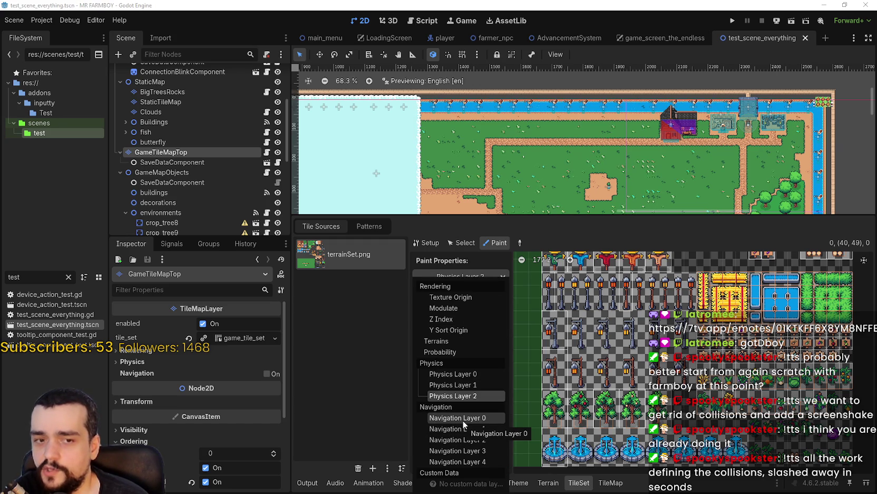
pyautogui.click(463, 417)
pyautogui.scroll(-2, 585, 336)
pyautogui.scroll(-3, 584, 336)
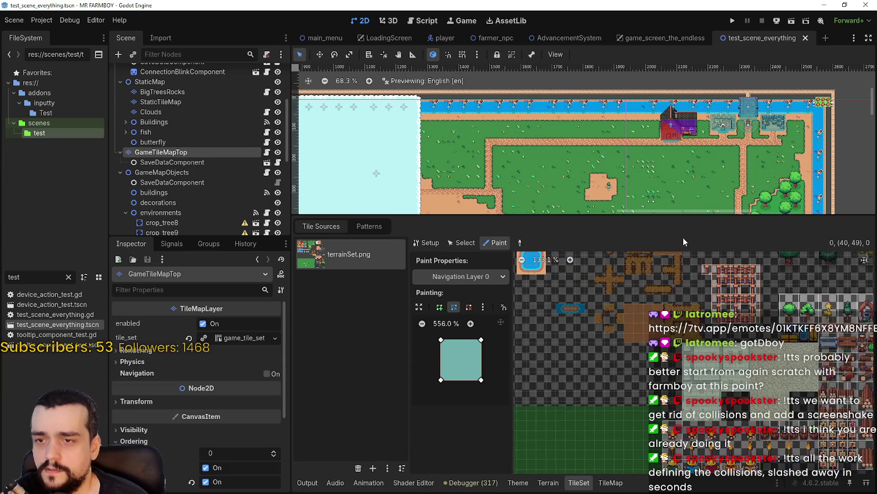
pyautogui.scroll(-4, 595, 348)
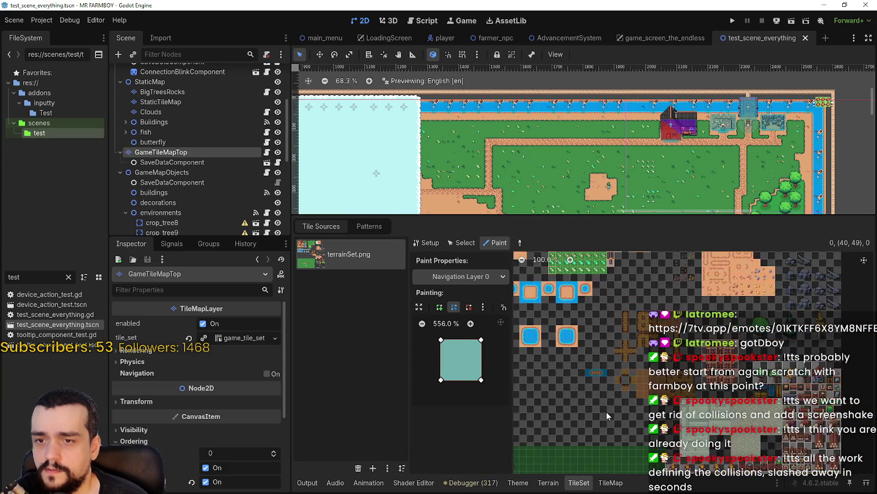
pyautogui.scroll(-5, 627, 406)
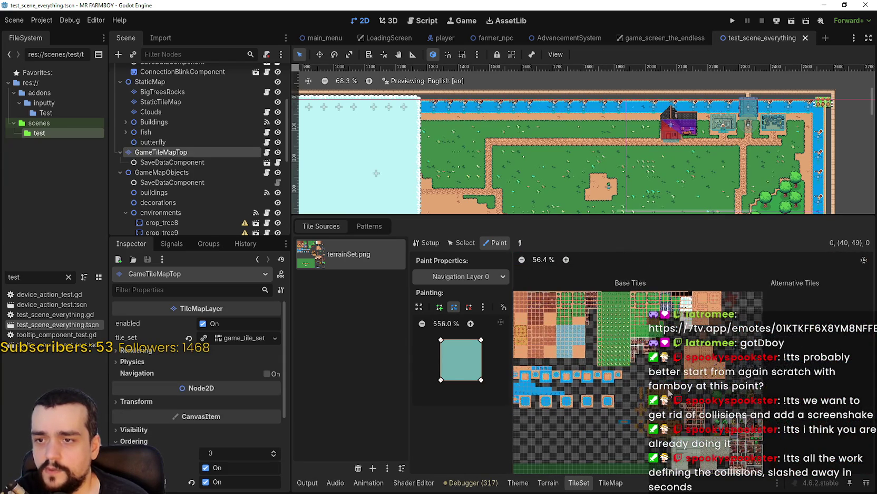
# - Step tile painting through Navigation Layers 1, 2, 3 and 4
pyautogui.click(456, 277)
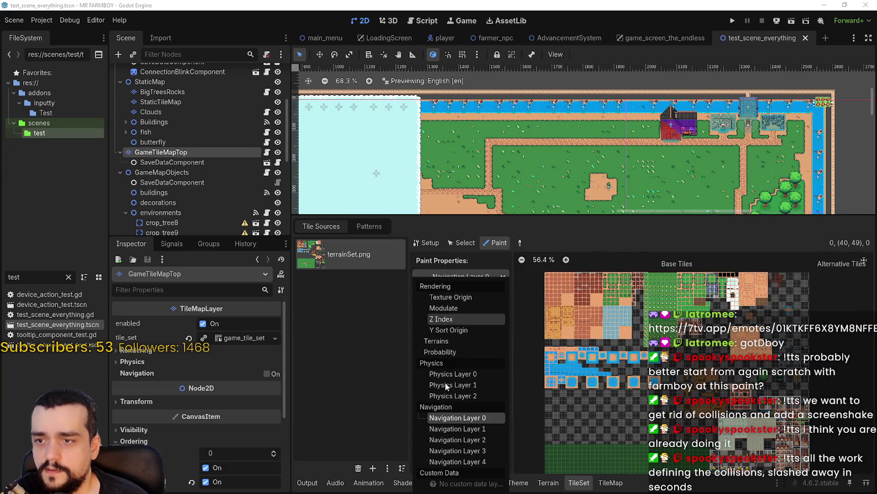
pyautogui.click(475, 426)
pyautogui.click(461, 277)
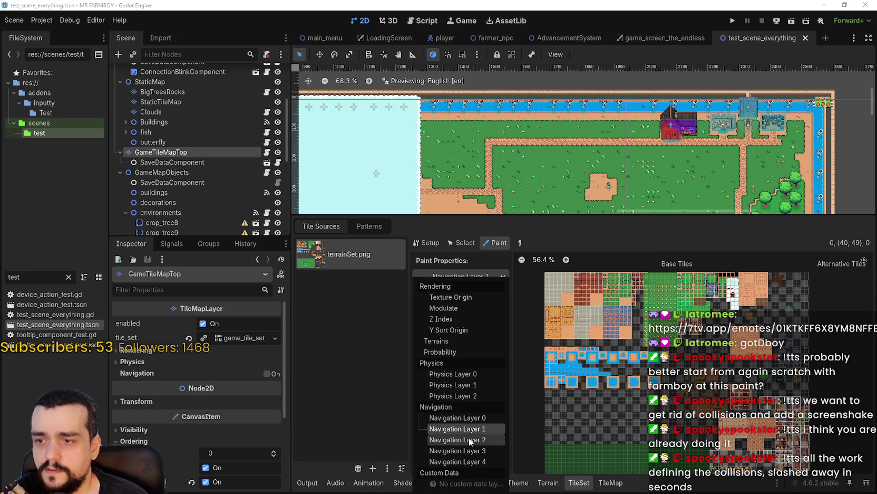
pyautogui.click(469, 437)
pyautogui.click(454, 277)
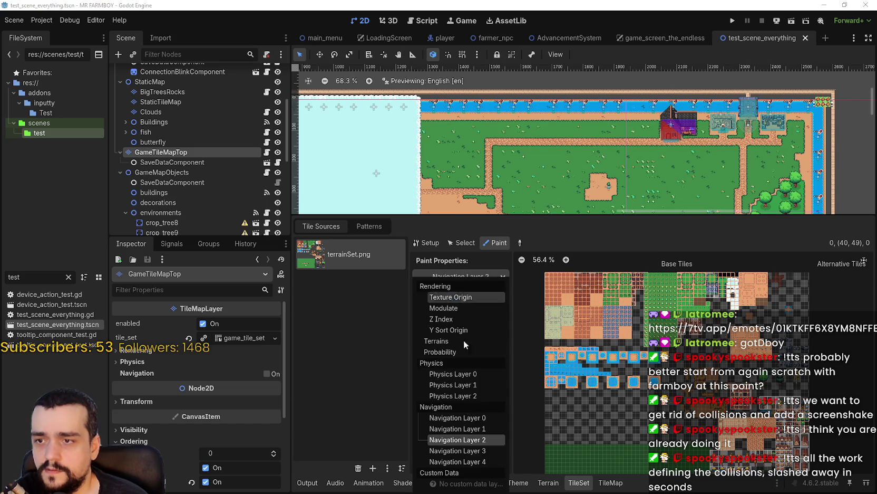
pyautogui.click(473, 448)
pyautogui.click(457, 276)
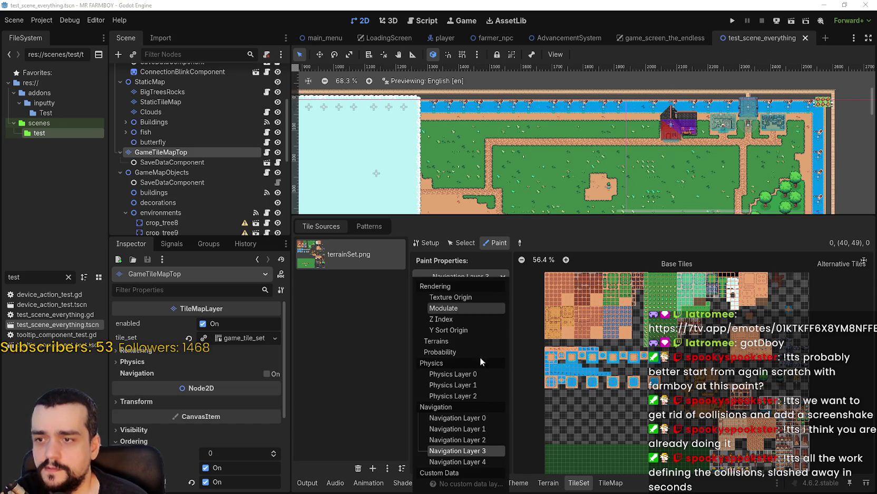
pyautogui.click(478, 460)
# - Save the scene and expand the tile_set properties in the Inspector
pyautogui.scroll(-1, 661, 413)
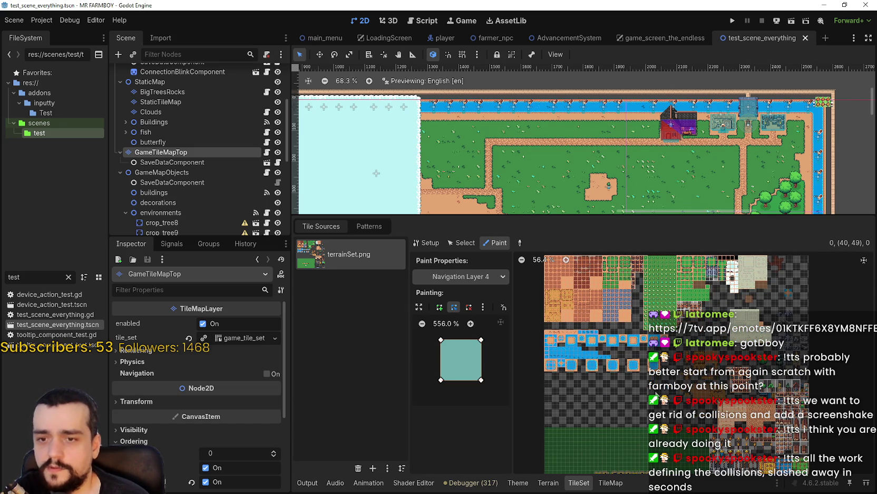
pyautogui.hotkey('ctrl', 's')
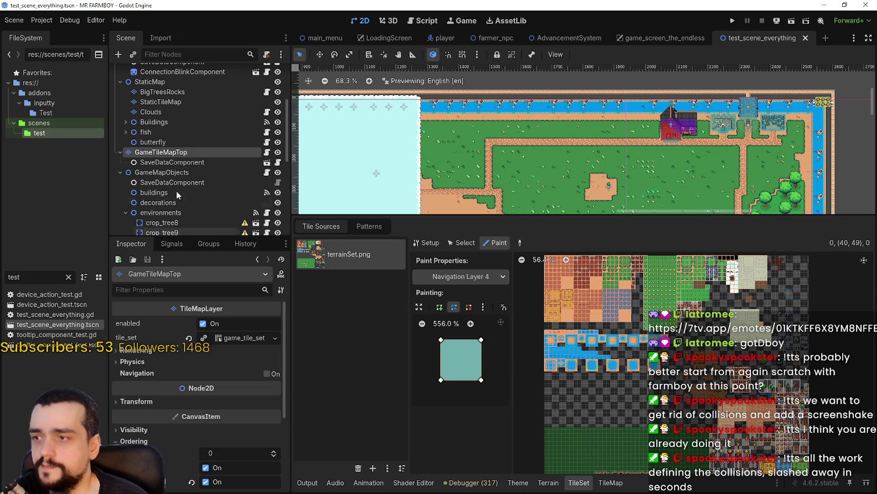
pyautogui.click(244, 338)
# - Expand the tile set's physics_layers in the Inspector and remove one physics layer
pyautogui.scroll(-4, 221, 443)
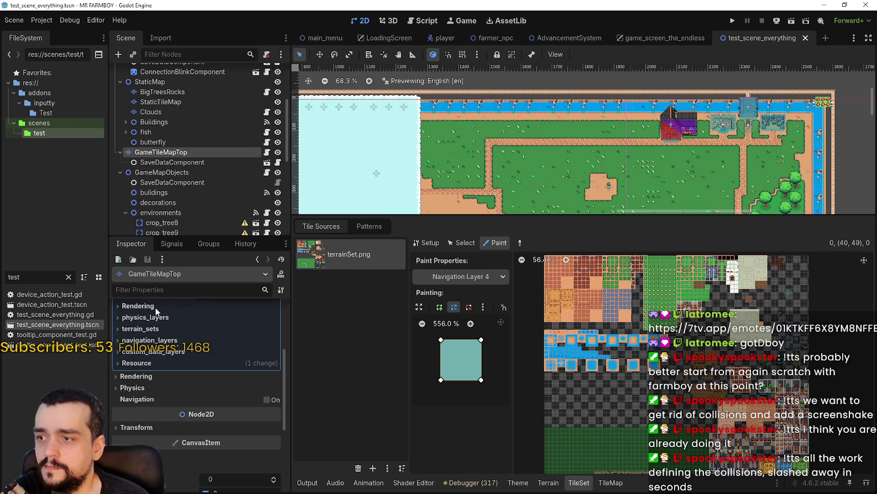
pyautogui.click(145, 316)
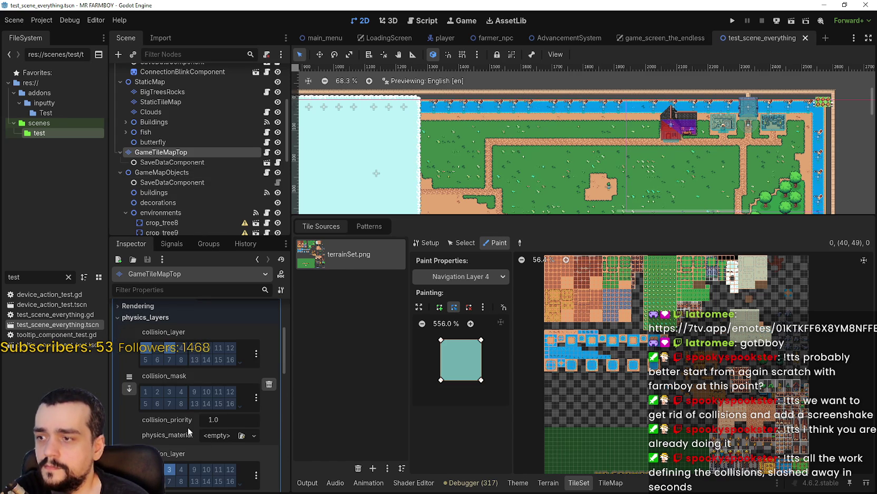
pyautogui.scroll(-5, 186, 423)
pyautogui.scroll(-4, 180, 417)
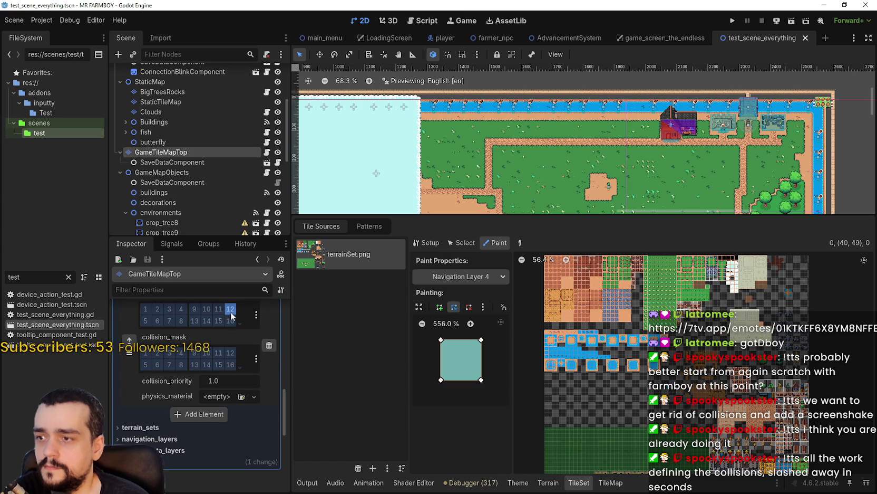
pyautogui.scroll(1, 227, 427)
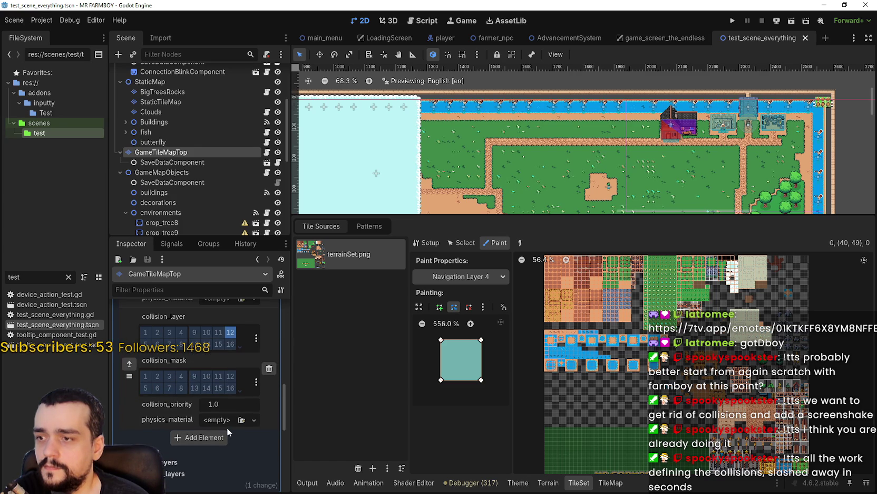
pyautogui.scroll(1, 248, 401)
pyautogui.scroll(-1, 256, 392)
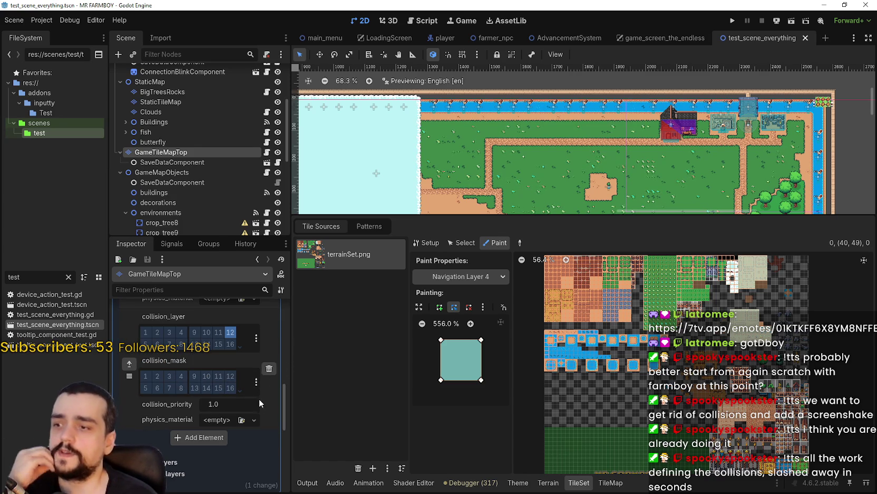
pyautogui.click(269, 368)
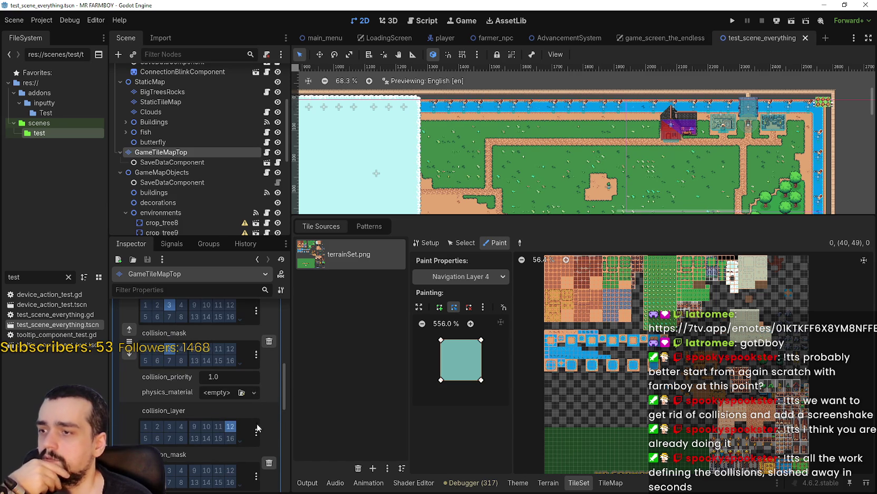
# - Paint with Physics Layer 2, then delete the second physics_layers element with its trash icon
pyautogui.scroll(-5, 231, 457)
pyautogui.scroll(2, 238, 412)
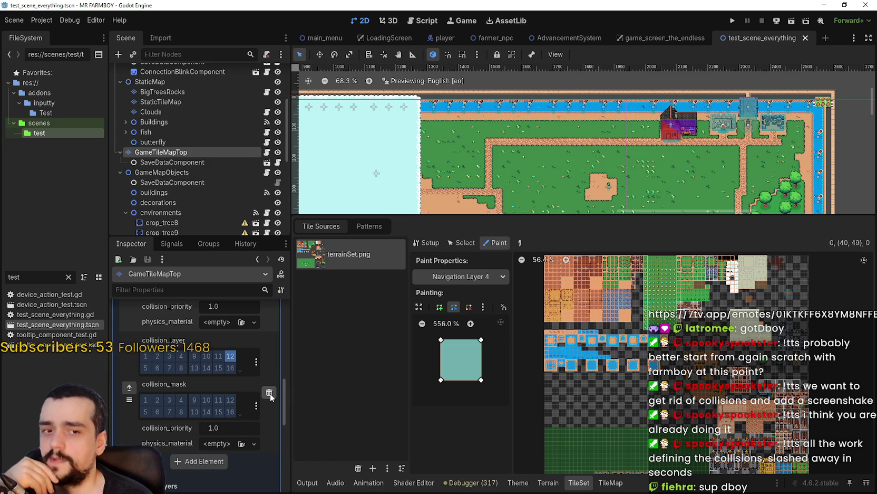
pyautogui.scroll(-3, 588, 400)
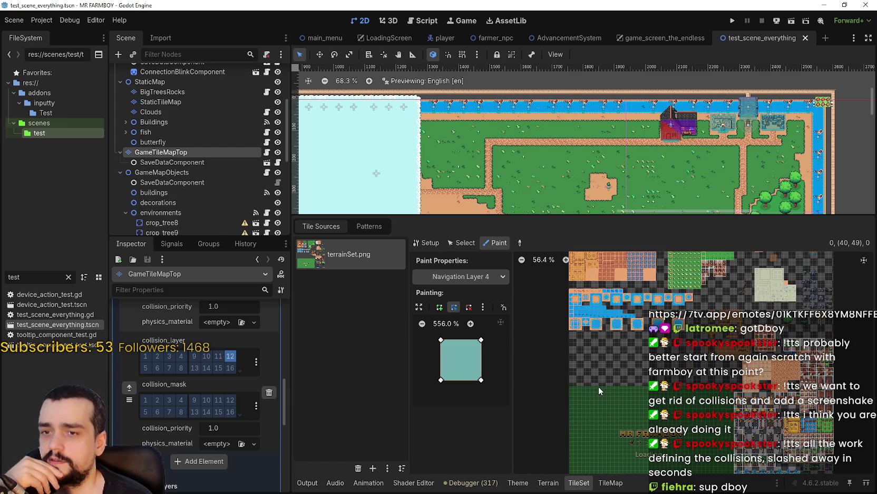
pyautogui.scroll(2, 569, 417)
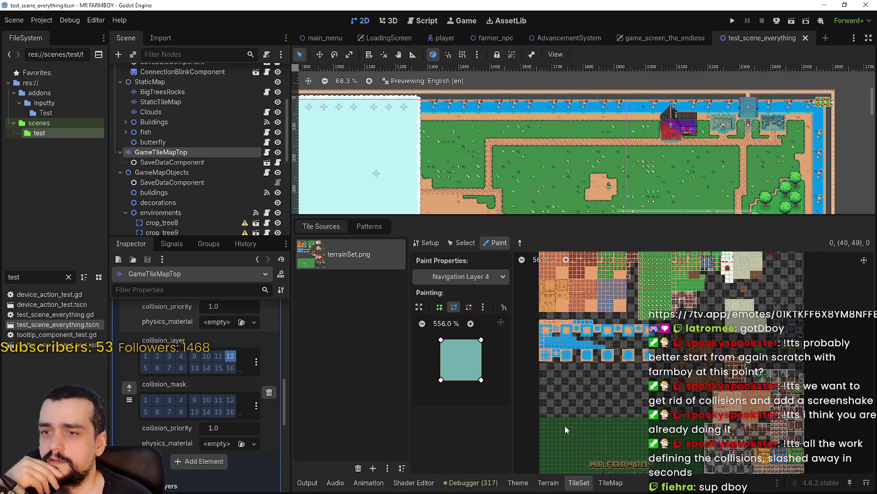
pyautogui.click(454, 277)
pyautogui.click(463, 399)
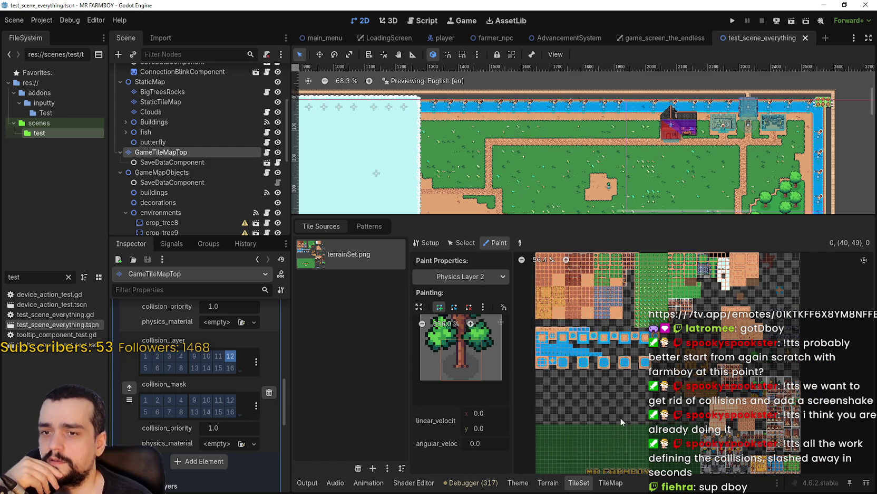
pyautogui.scroll(-3, 620, 401)
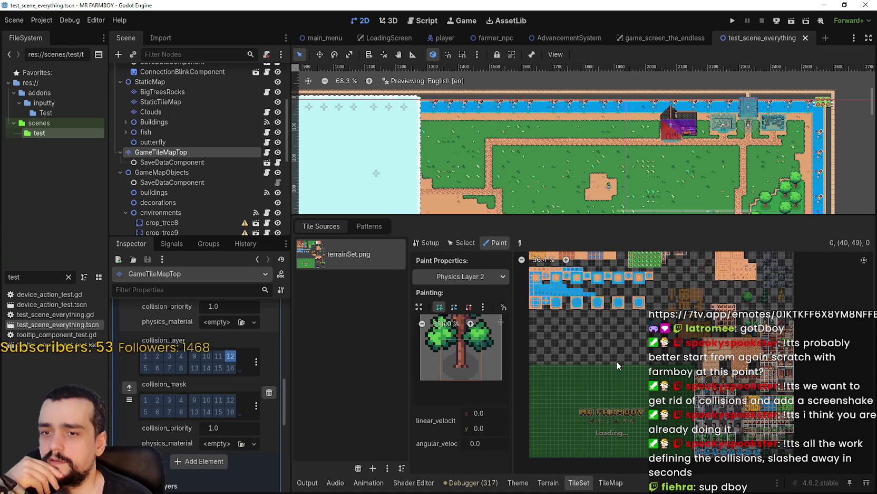
pyautogui.click(271, 395)
pyautogui.hotkey('ctrl', 'z')
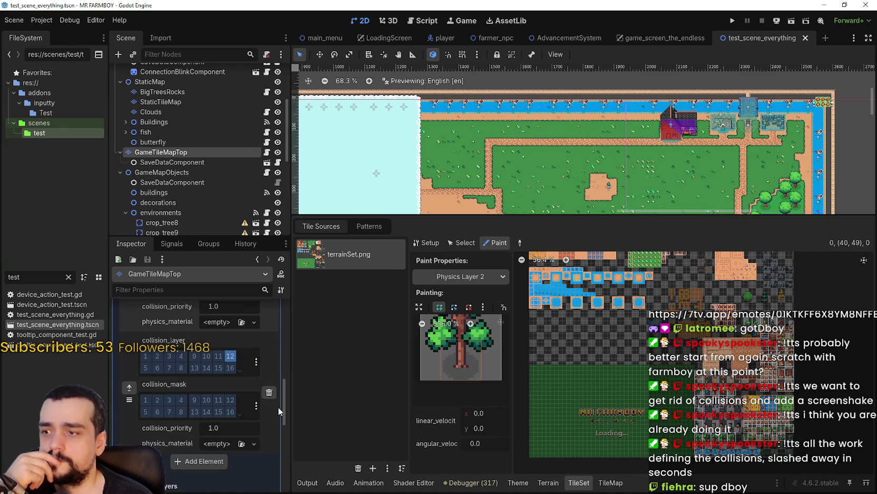
pyautogui.click(271, 394)
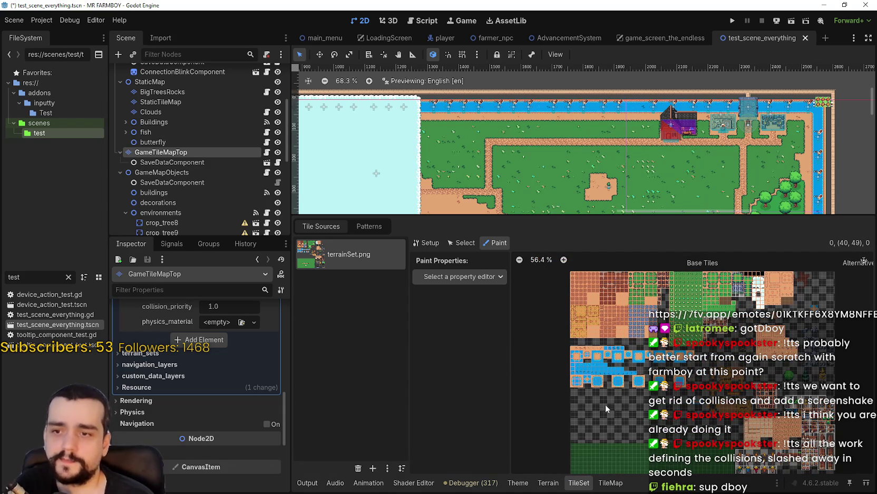
# - Save the test scene, drag the splitter down 100 pixels to enlarge the map canvas, and switch to player.tscn
pyautogui.hotkey('ctrl', 's')
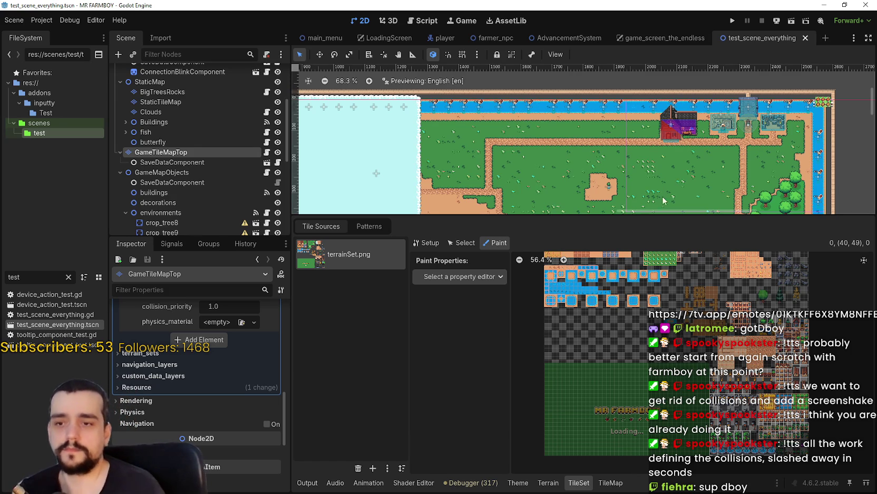
pyautogui.moveTo(660, 214); pyautogui.dragTo(660, 267)
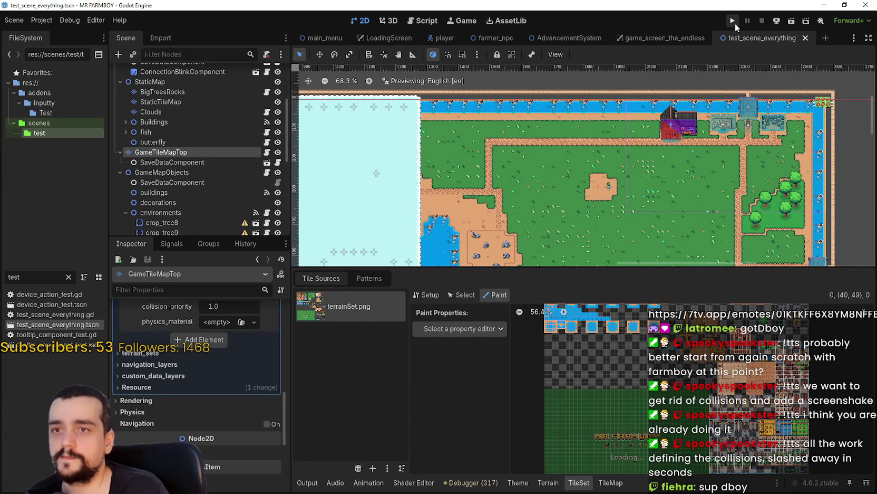
pyautogui.click(442, 37)
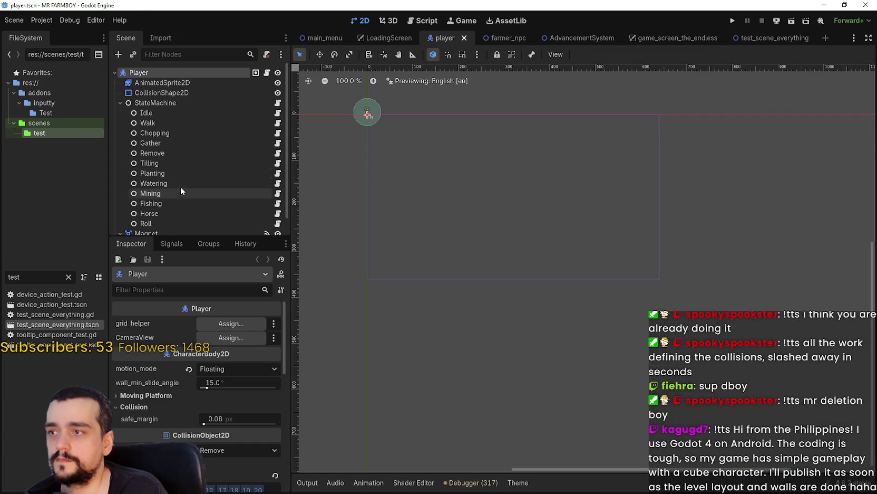
# - Open the Roll state node's script, roll.gd
pyautogui.scroll(-5, 215, 429)
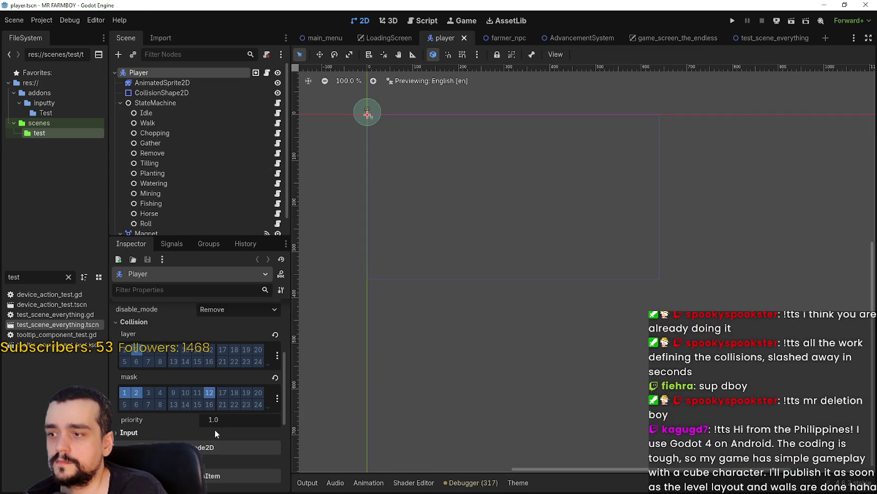
pyautogui.scroll(-1, 161, 173)
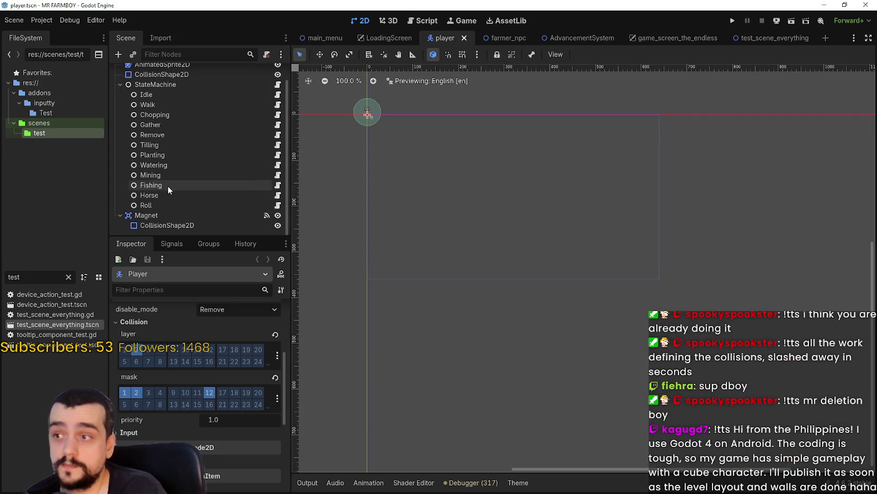
pyautogui.click(182, 196)
pyautogui.click(191, 204)
pyautogui.click(278, 205)
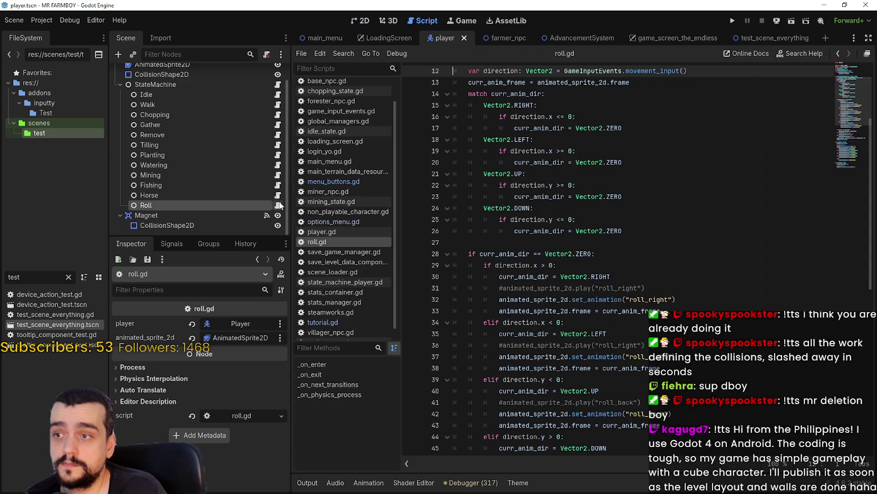
# - Look up the documentation for set_collision_mask_value on line 77, then return to roll.gd
pyautogui.scroll(-7, 651, 251)
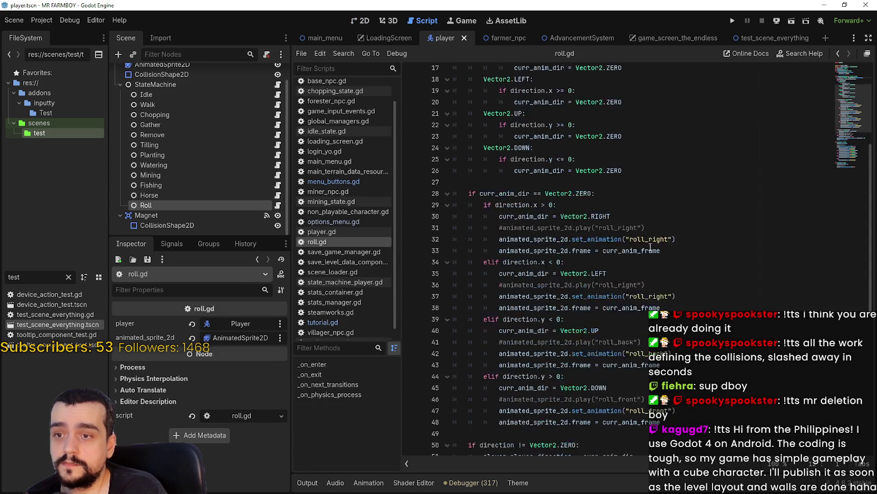
pyautogui.scroll(-4, 669, 277)
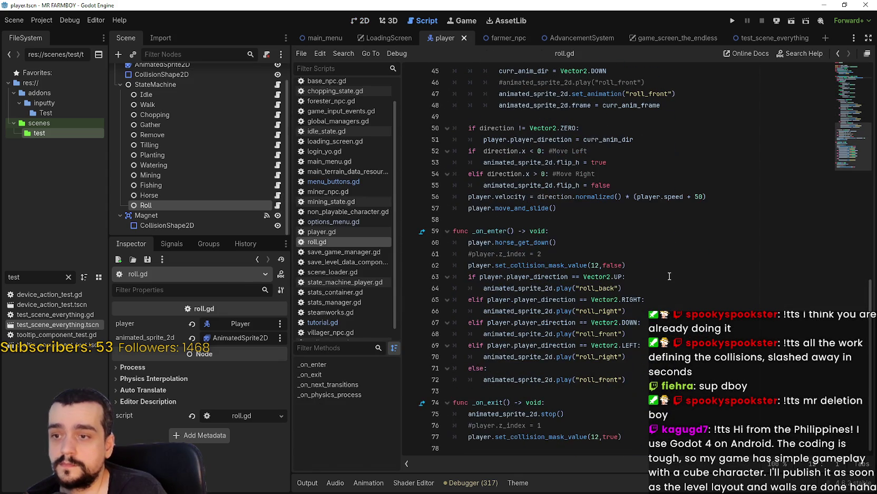
pyautogui.doubleClick(587, 436)
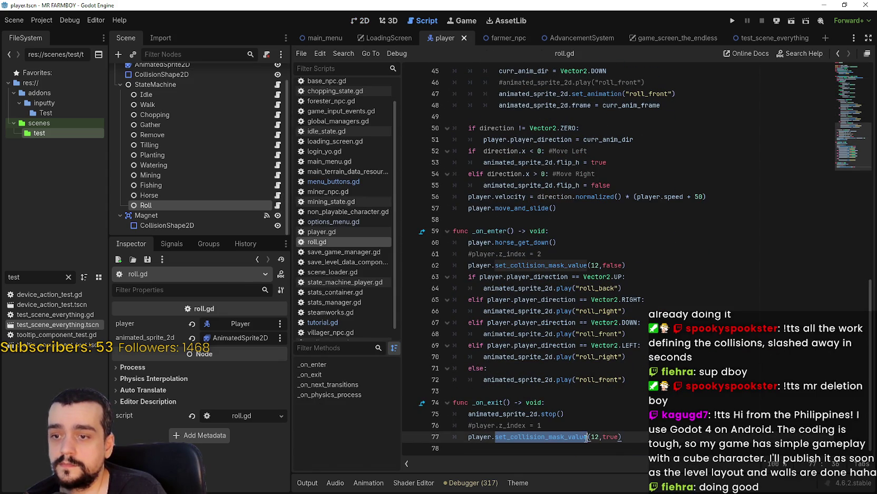
pyautogui.click(468, 436)
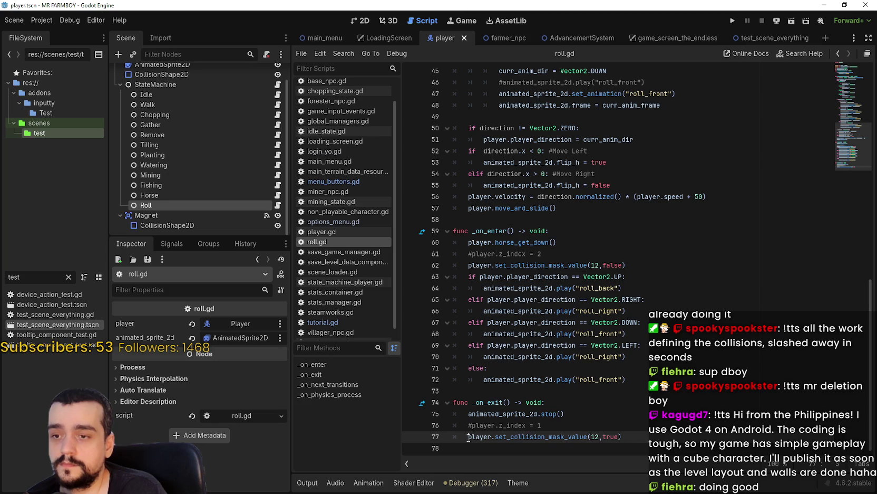
pyautogui.rightClick(554, 436)
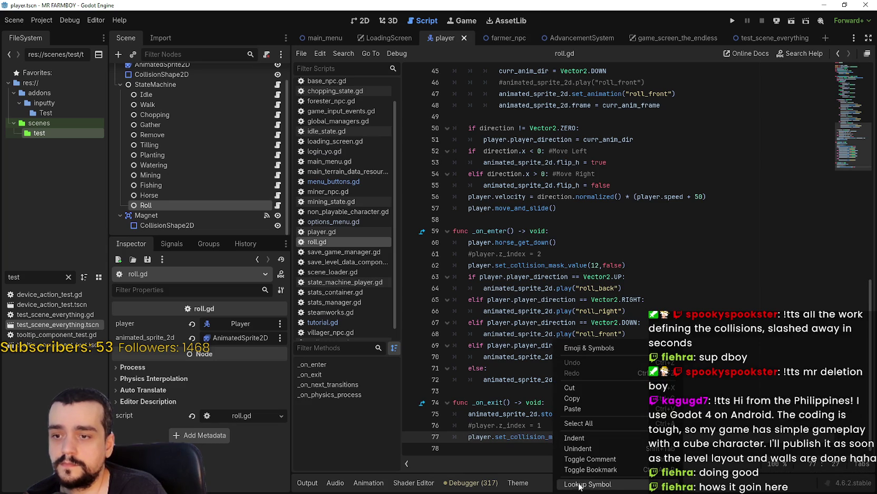
pyautogui.click(575, 481)
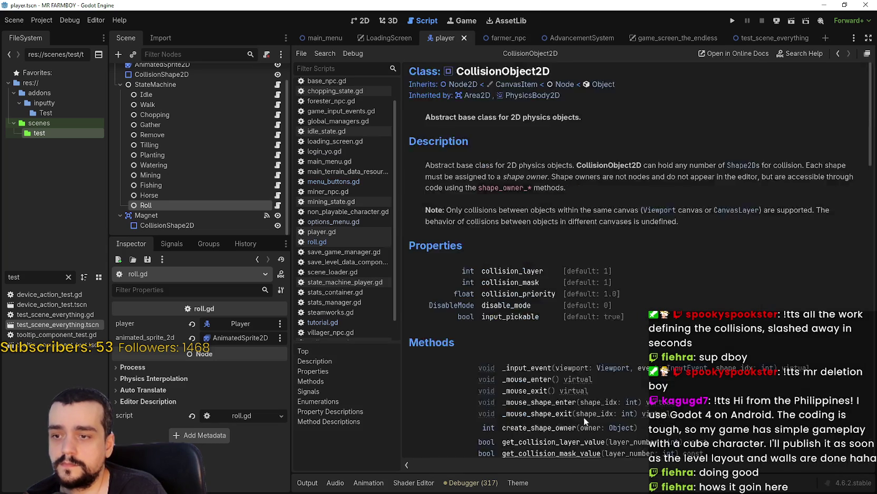
pyautogui.click(838, 55)
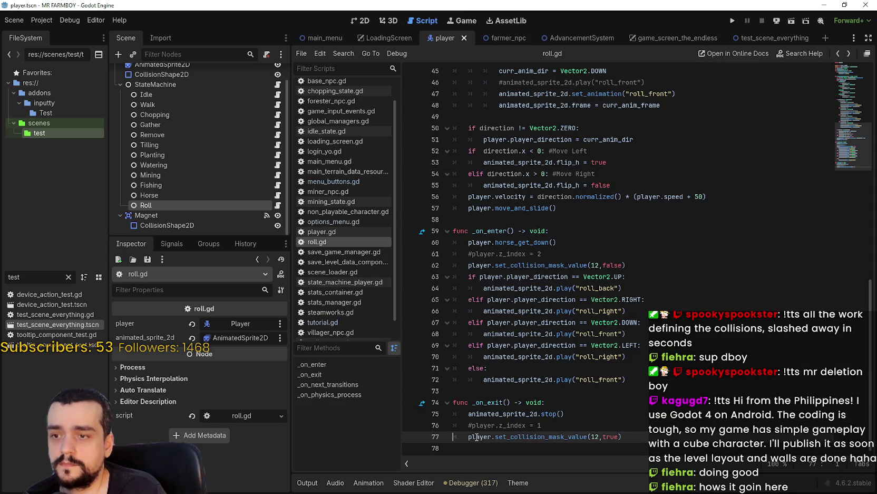
# - Comment out the set_collision_mask_value calls on lines 62 and 77, search all scripts for them, and save
pyautogui.click(469, 276)
pyautogui.press('Up')
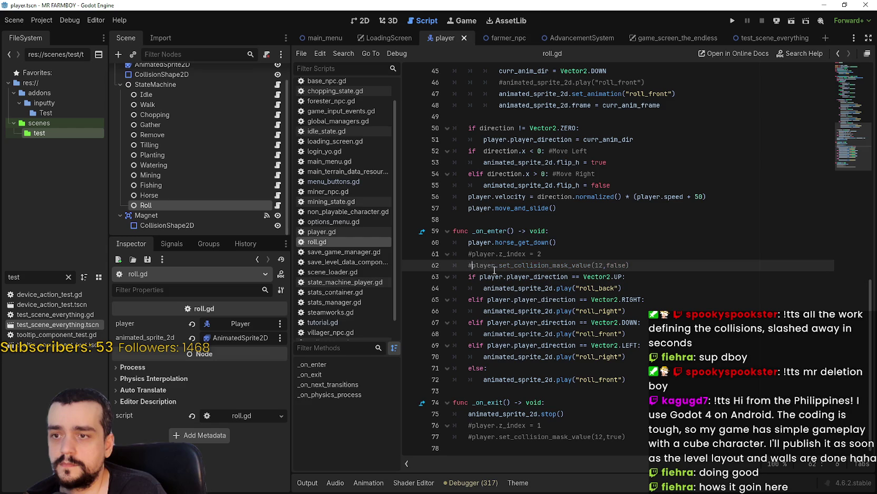
pyautogui.doubleClick(538, 266)
pyautogui.hotkey('ctrl', 'shift', 'f')
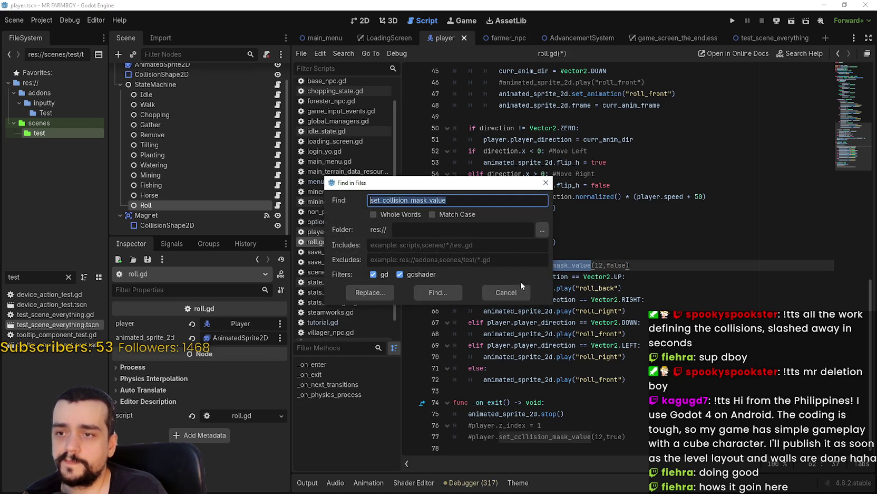
pyautogui.click(442, 293)
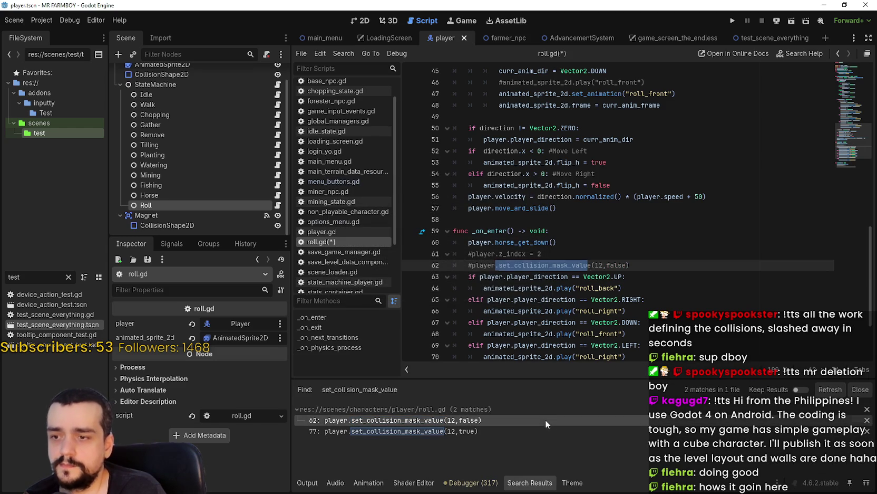
pyautogui.click(540, 431)
pyautogui.click(570, 329)
pyautogui.hotkey('ctrl', 's')
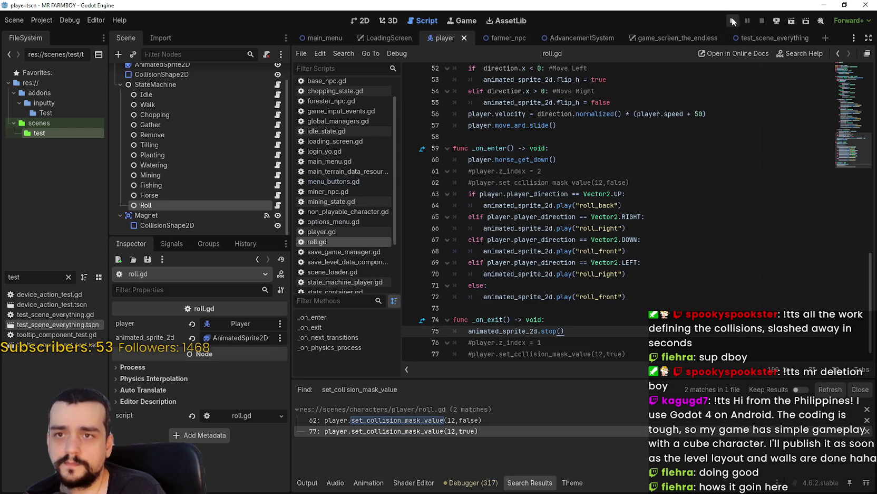
# - Run the game, load Save 1, and zoom the camera on the farmer
pyautogui.click(733, 21)
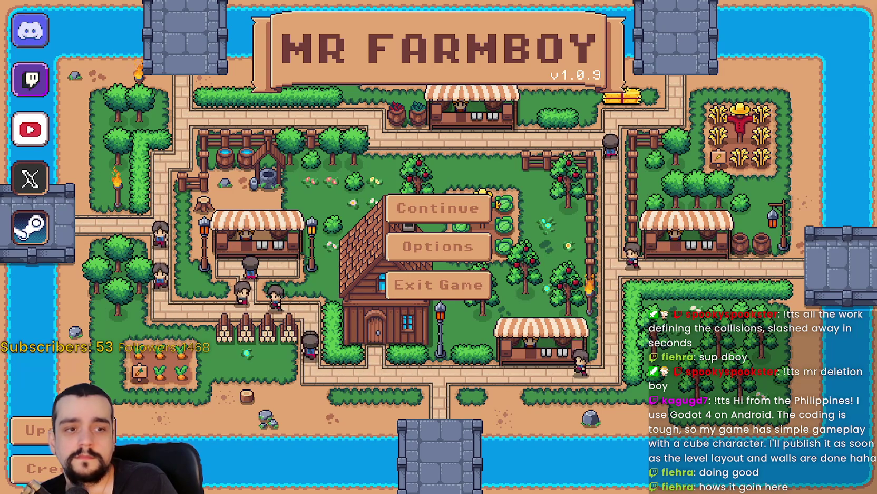
pyautogui.click(404, 205)
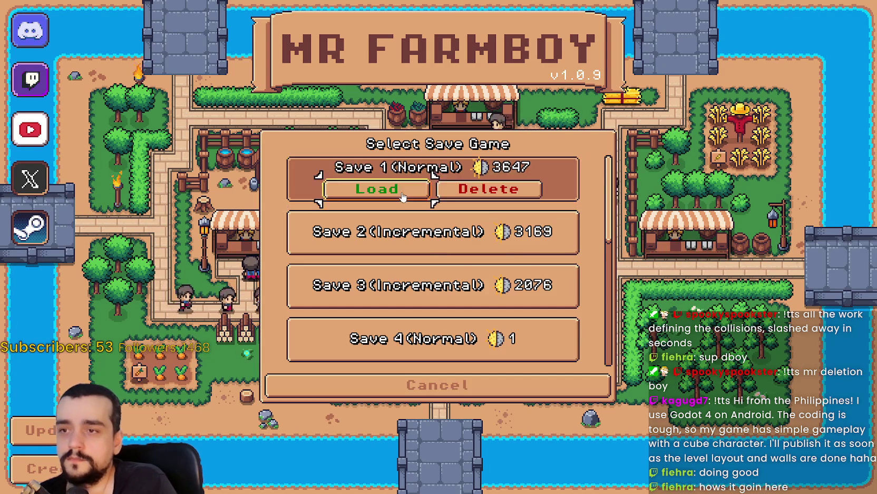
pyautogui.click(404, 197)
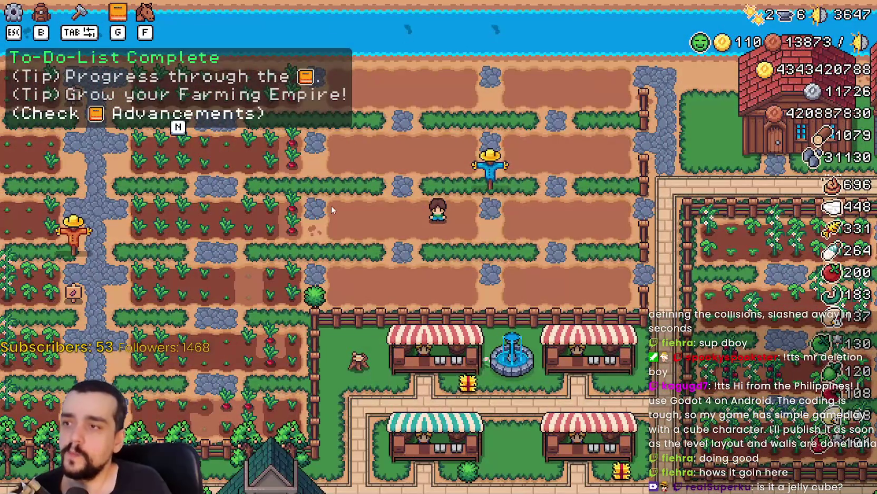
pyautogui.scroll(-4, 331, 207)
pyautogui.scroll(5, 331, 207)
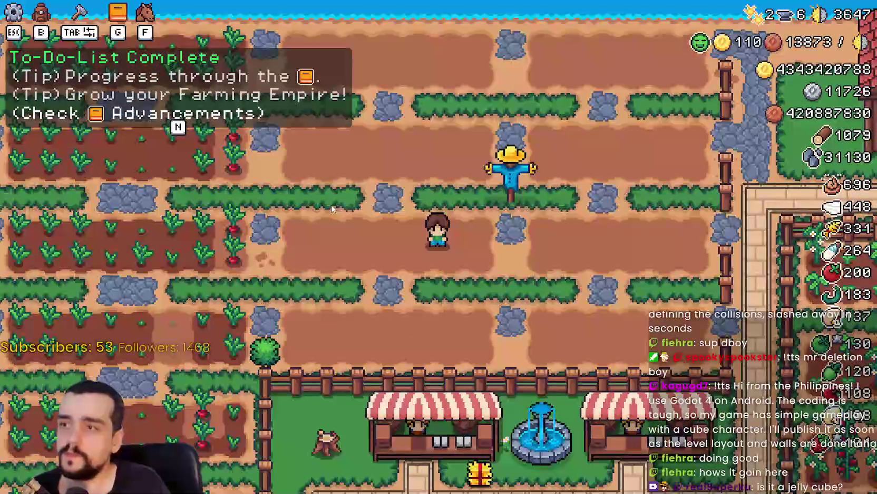
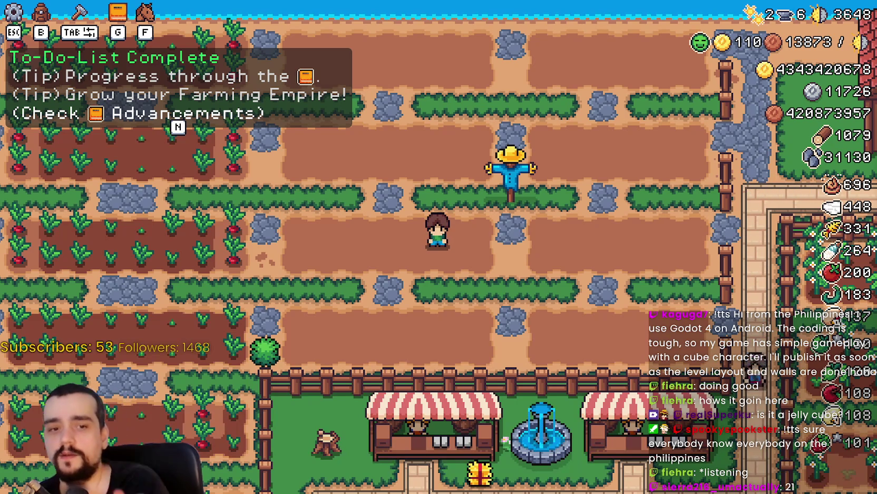
# - Walk the farmer around the scarecrow and up to the water
pyautogui.press('d')
pyautogui.press('w')
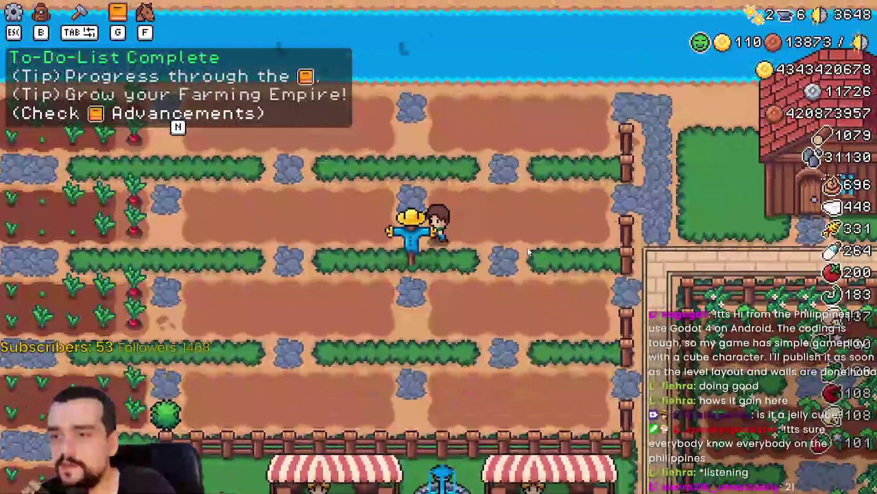
pyautogui.press('s')
pyautogui.press('w')
pyautogui.press('a')
pyautogui.press('w')
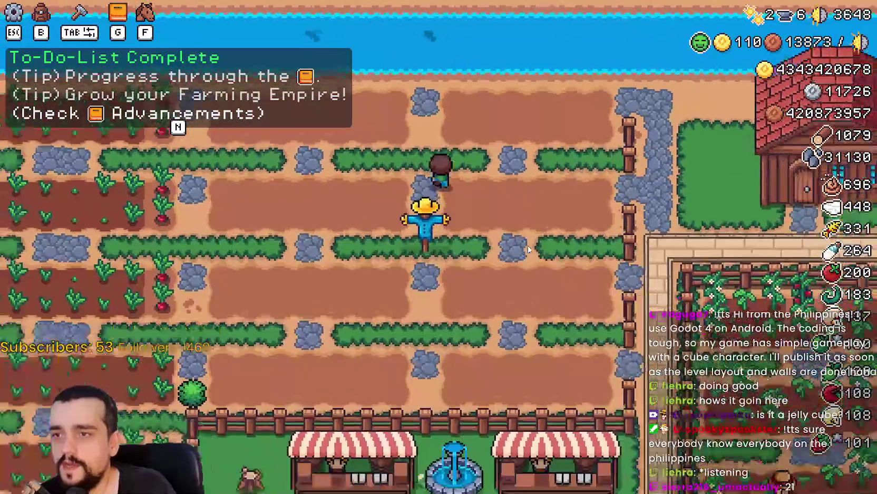
pyautogui.press('w')
pyautogui.scroll(1, 505, 139)
pyautogui.scroll(-1, 539, 226)
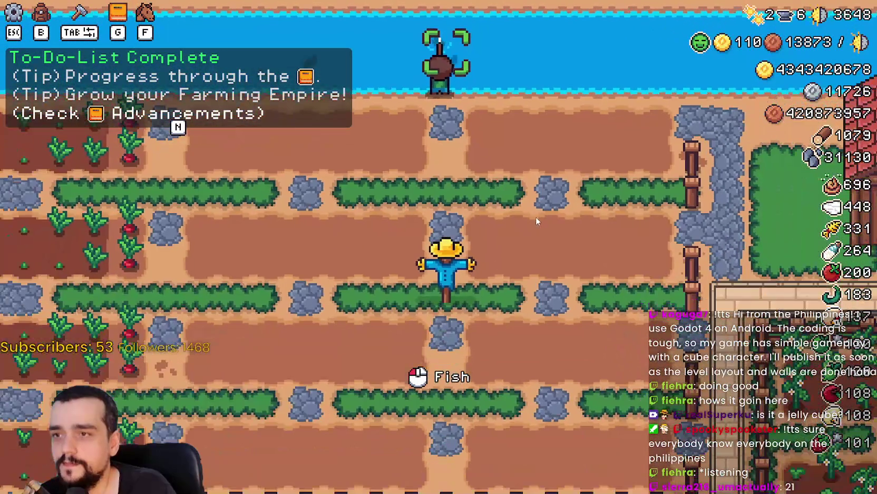
# - Catch two fish at the water's edge, casting the line again between catches
pyautogui.click(534, 212)
pyautogui.press('a')
pyautogui.click(535, 211)
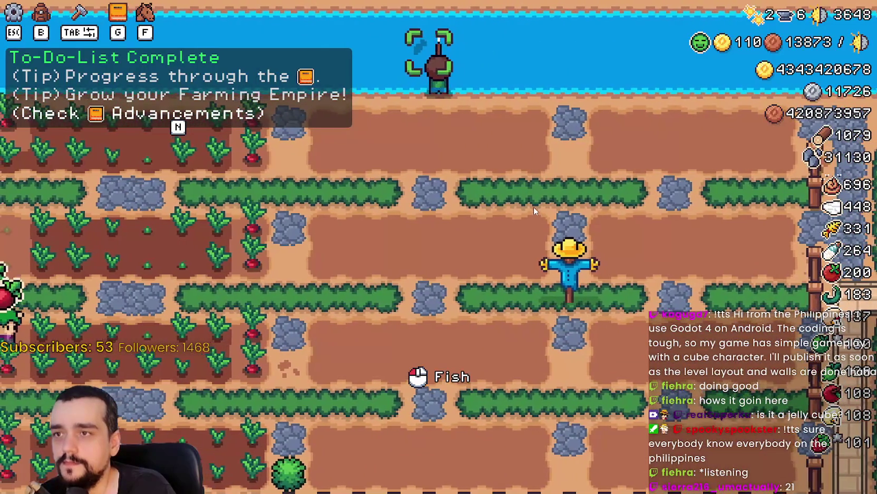
pyautogui.click(533, 205)
# - Walk past the fenced crop plot to the beach campfire and the water's edge
pyautogui.press('s')
pyautogui.scroll(-1, 533, 205)
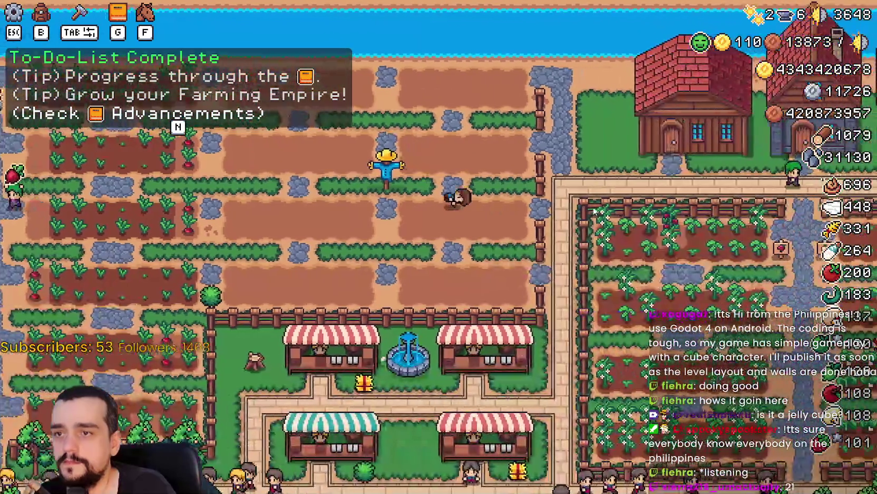
pyautogui.press('d')
pyautogui.press('s')
pyautogui.press('a')
pyautogui.press('s')
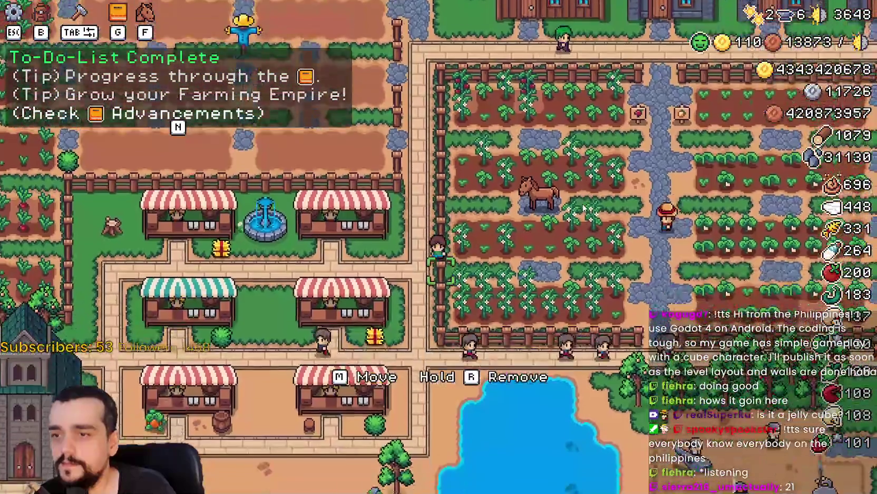
pyautogui.press('s')
pyautogui.press('a')
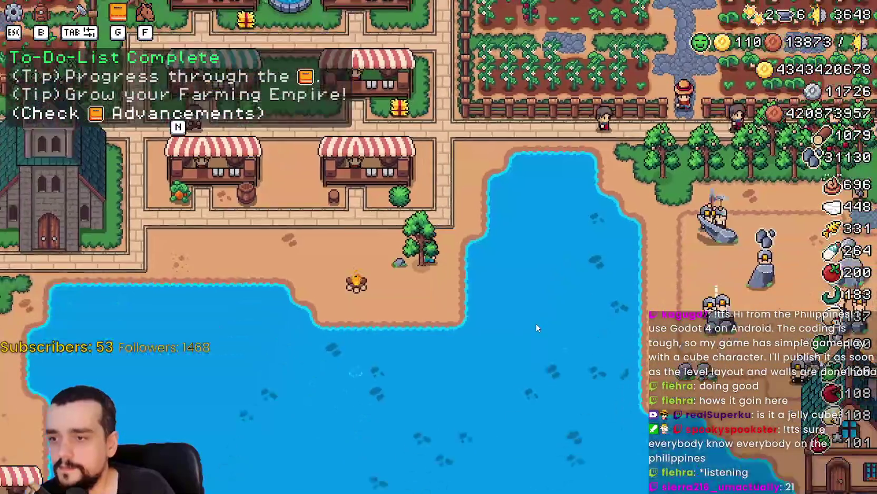
pyautogui.press('w')
pyautogui.press('d')
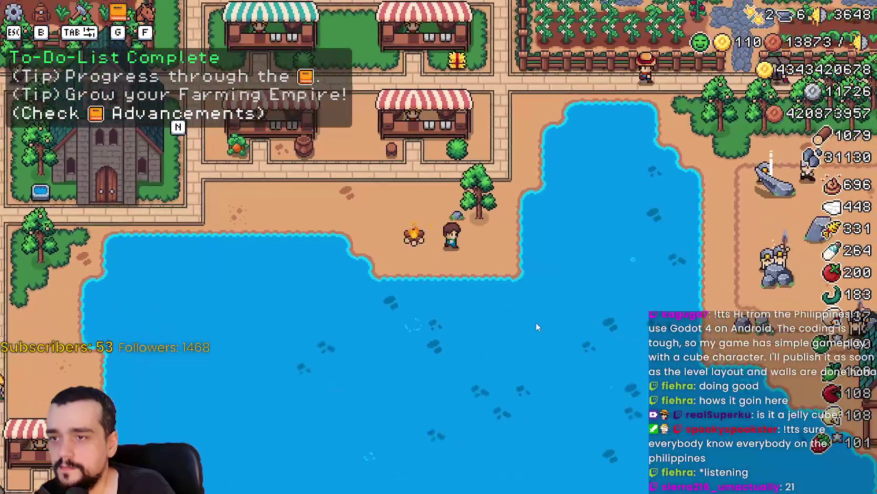
# - Ride the horse past the fences and trees, then south-west through the village
pyautogui.press('w')
pyautogui.press('d')
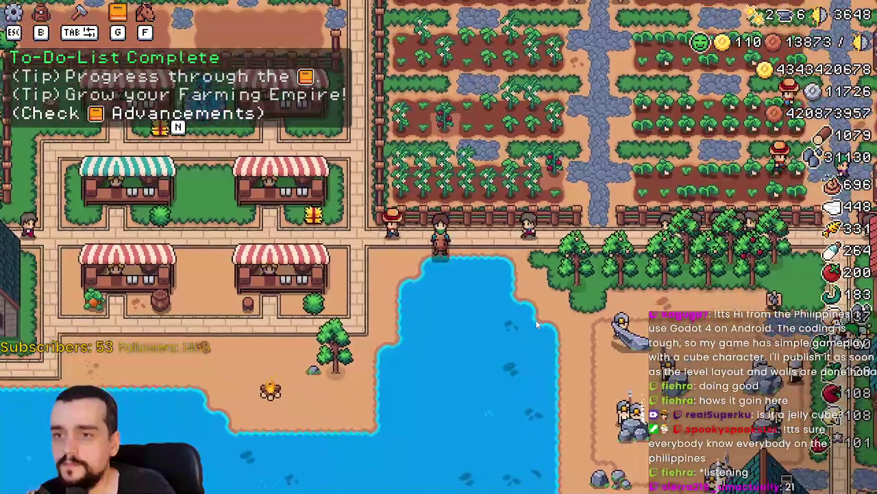
pyautogui.press('d')
pyautogui.press('a')
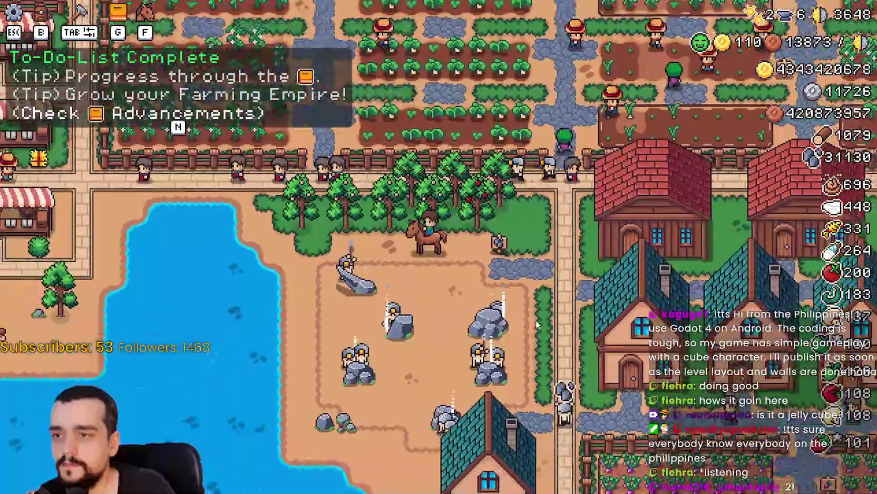
pyautogui.press('w')
pyautogui.scroll(-5, 537, 323)
pyautogui.scroll(3, 537, 322)
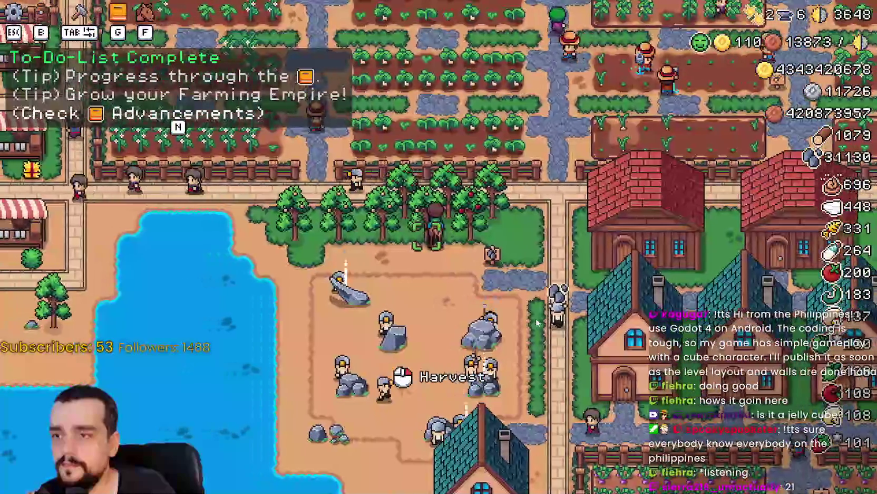
pyautogui.scroll(-3, 537, 323)
pyautogui.press('d')
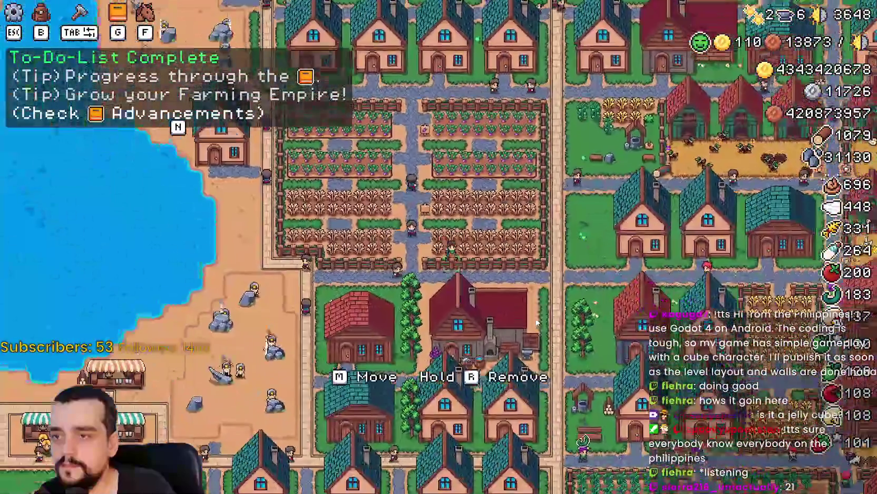
pyautogui.press('s')
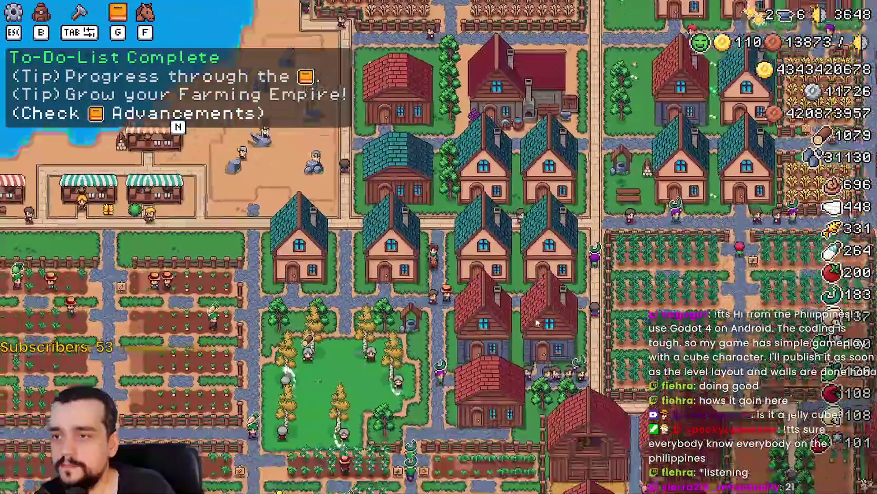
pyautogui.press('a')
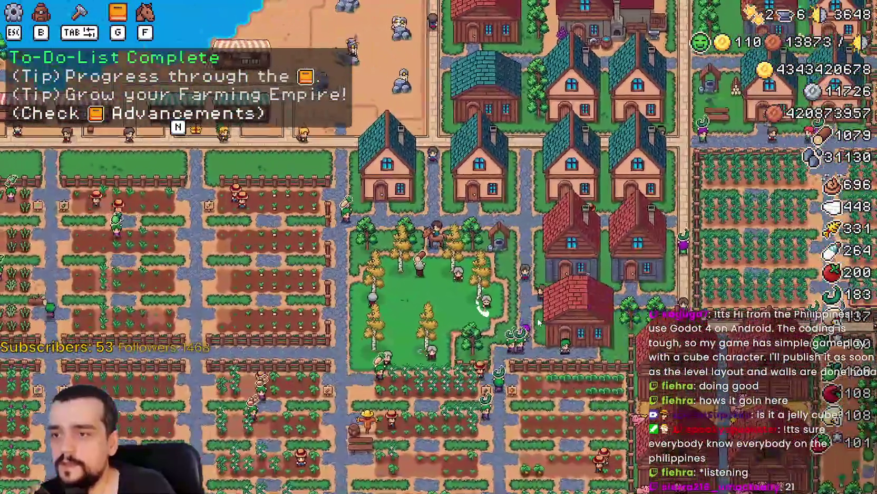
# - Ride north toward the market, west past the houses, and north past the fields
pyautogui.scroll(3, 537, 319)
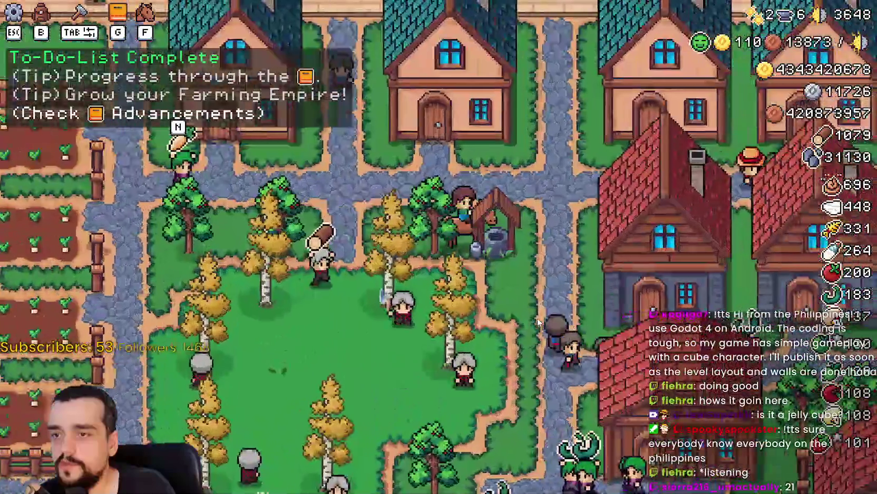
pyautogui.scroll(-3, 537, 317)
pyautogui.press('w')
pyautogui.scroll(2, 538, 317)
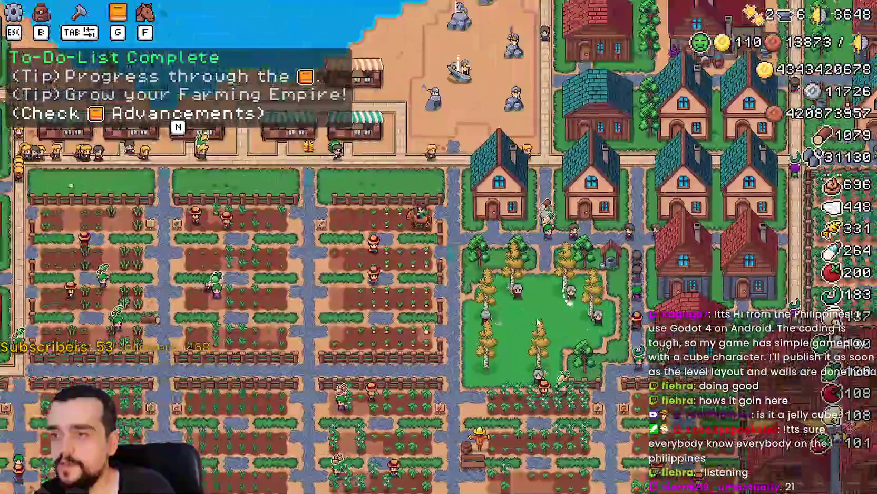
pyautogui.scroll(2, 534, 322)
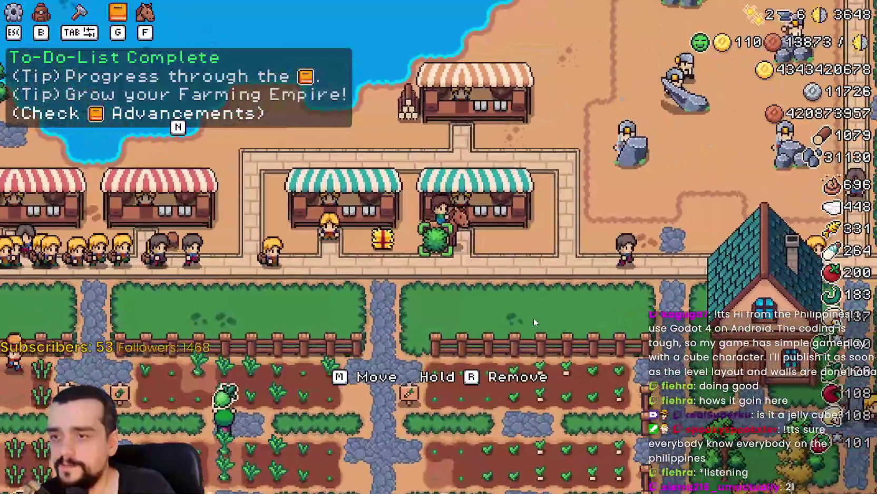
pyautogui.scroll(-2, 533, 318)
pyautogui.press('a')
pyautogui.scroll(1, 533, 317)
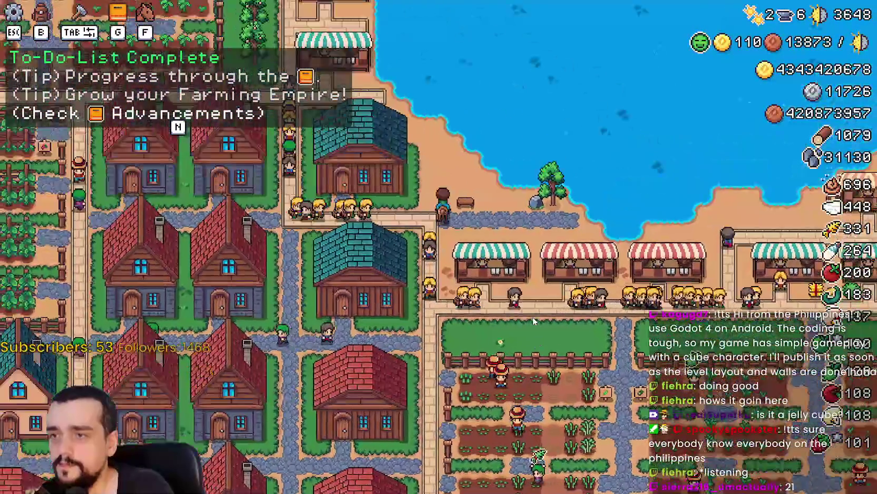
pyautogui.scroll(-2, 533, 317)
pyautogui.press('w')
pyautogui.scroll(2, 534, 317)
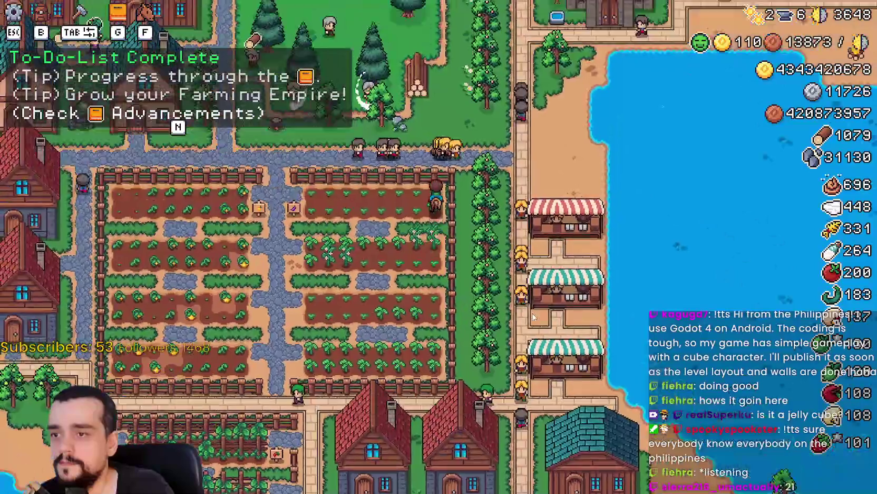
pyautogui.scroll(-2, 534, 317)
pyautogui.scroll(2, 534, 317)
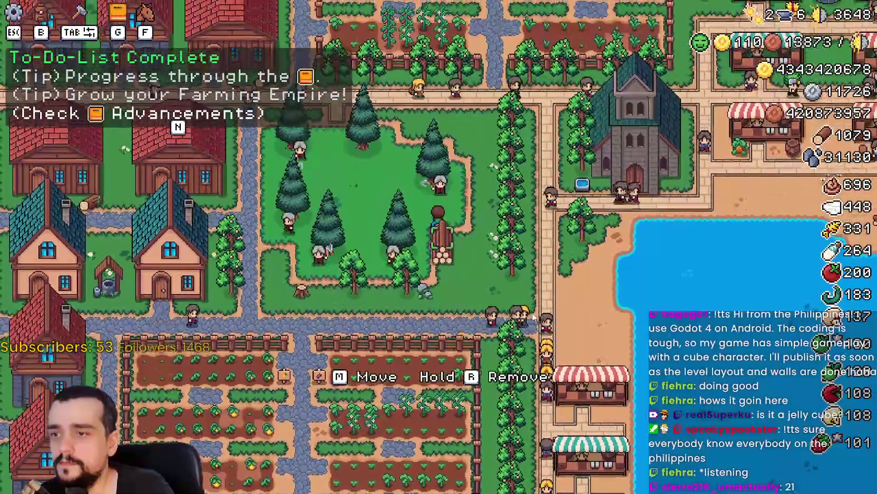
pyautogui.scroll(-2, 533, 316)
# - Ride a bit further, then pause the game and open Options to the video settings
pyautogui.press('w')
pyautogui.scroll(2, 533, 313)
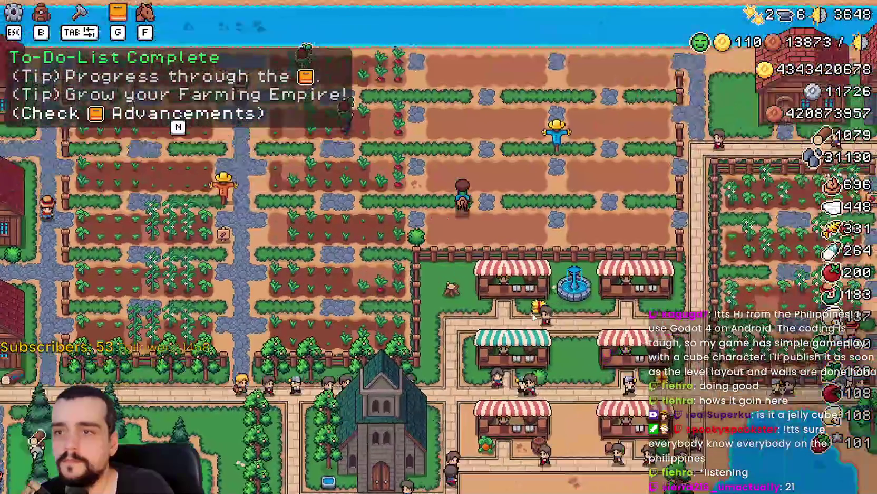
pyautogui.scroll(-2, 533, 314)
pyautogui.scroll(3, 304, 50)
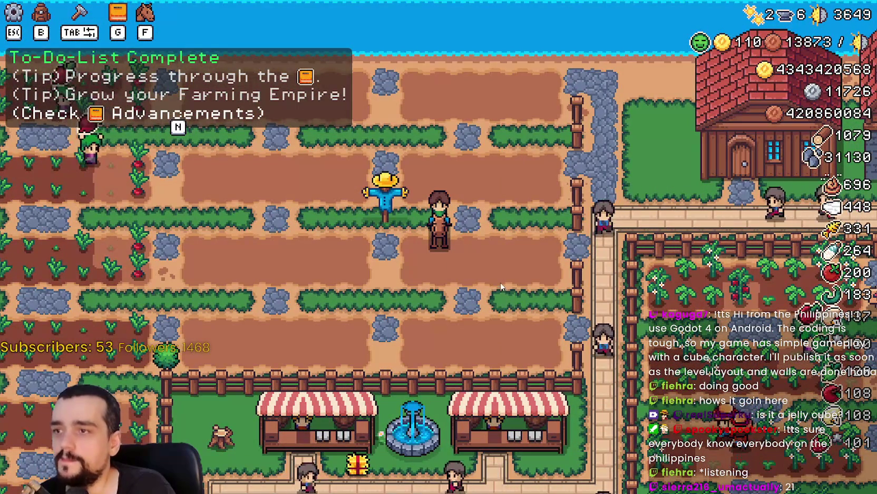
pyautogui.press('d')
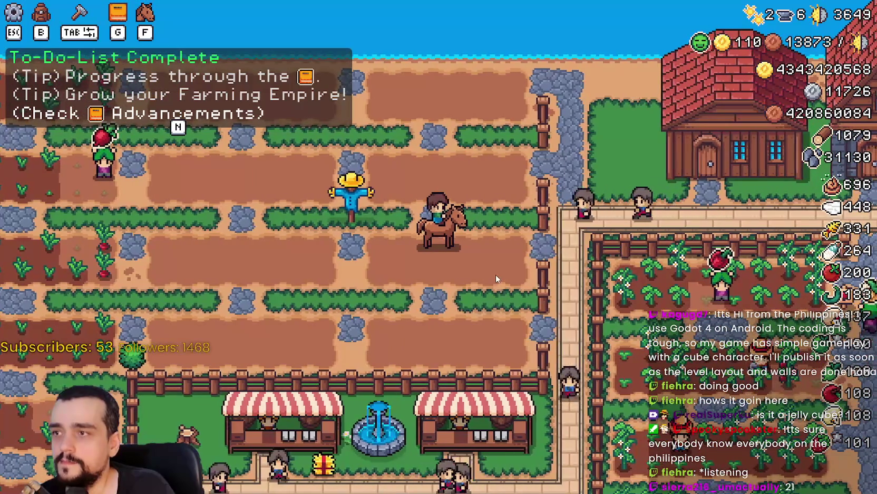
pyautogui.press('Escape')
pyautogui.click(451, 191)
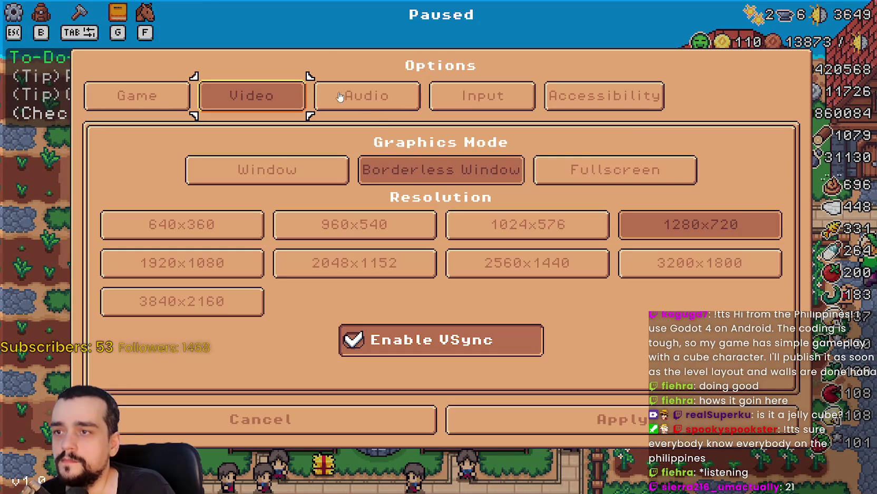
# - Set Tutorial Font Size to 12 under Game > Accessibility, then return to the Godot editor
pyautogui.click(173, 109)
pyautogui.click(619, 95)
pyautogui.moveTo(351, 229)
pyautogui.mouseDown()
pyautogui.moveTo(469, 236)
pyautogui.moveTo(168, 232)
pyautogui.moveTo(461, 228)
pyautogui.moveTo(158, 232)
pyautogui.moveTo(529, 231)
pyautogui.moveTo(158, 232)
pyautogui.moveTo(426, 213)
pyautogui.mouseUp()
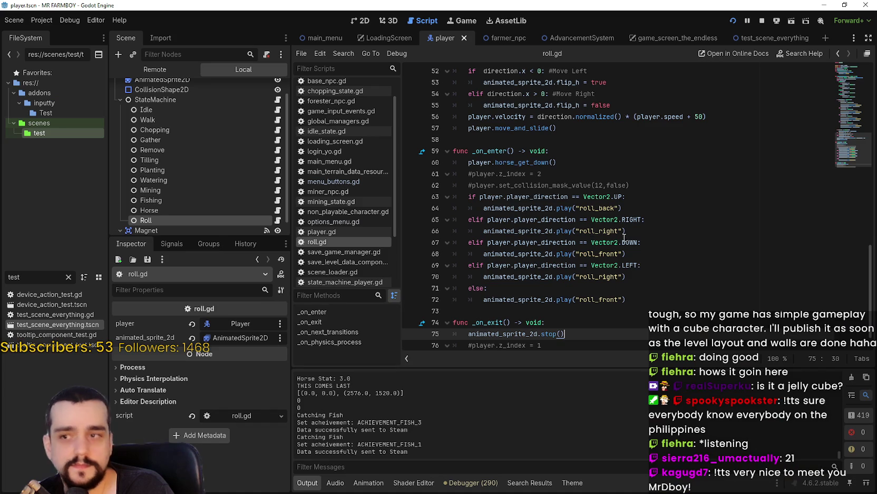
pyautogui.click(723, 153)
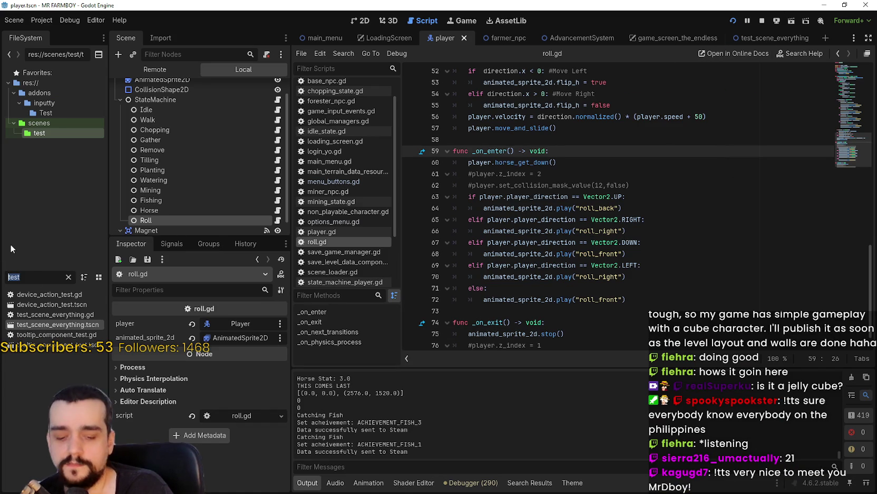
# - Filter the FileSystem dock for 'game_sc' to find game_screen.tscn
pyautogui.write('game-')
pyautogui.press('BackSpace')
pyautogui.write('_u')
pyautogui.press('BackSpace')
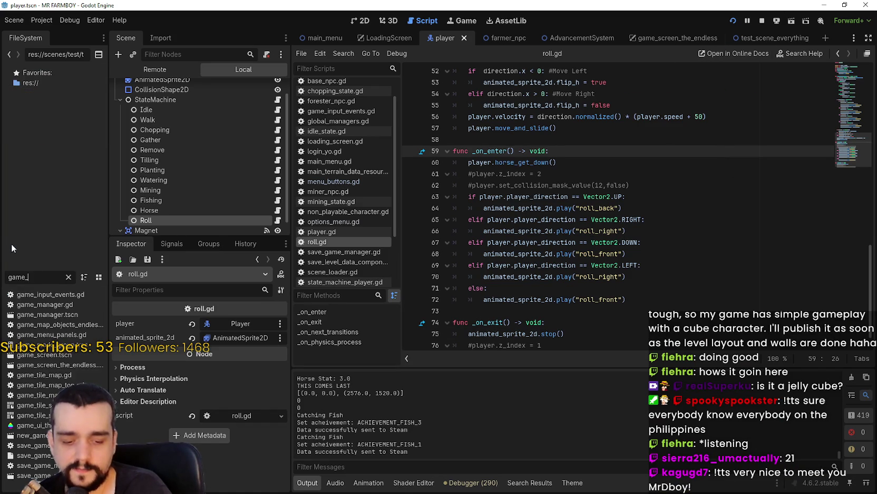
pyautogui.write('sc')
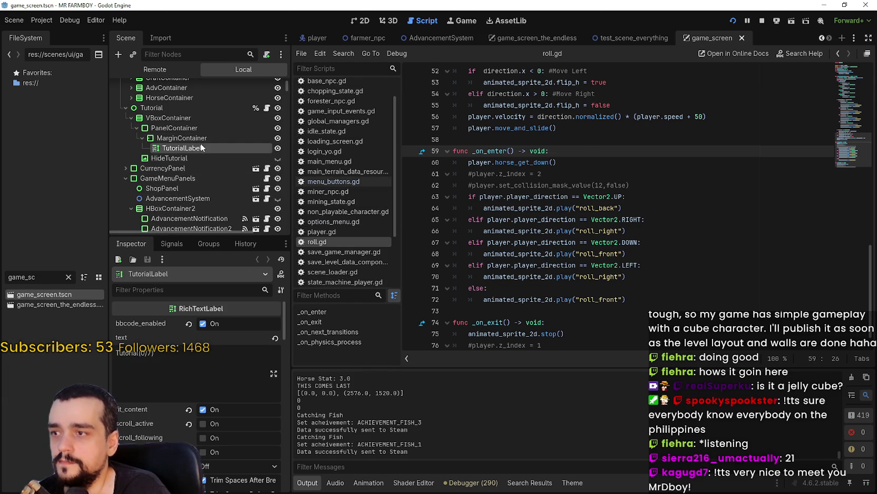
# - Select the TutorialLabel node, review its properties, and open its tutorial.gd script
pyautogui.click(194, 139)
pyautogui.click(194, 147)
pyautogui.scroll(-1, 151, 395)
pyautogui.scroll(-2, 170, 416)
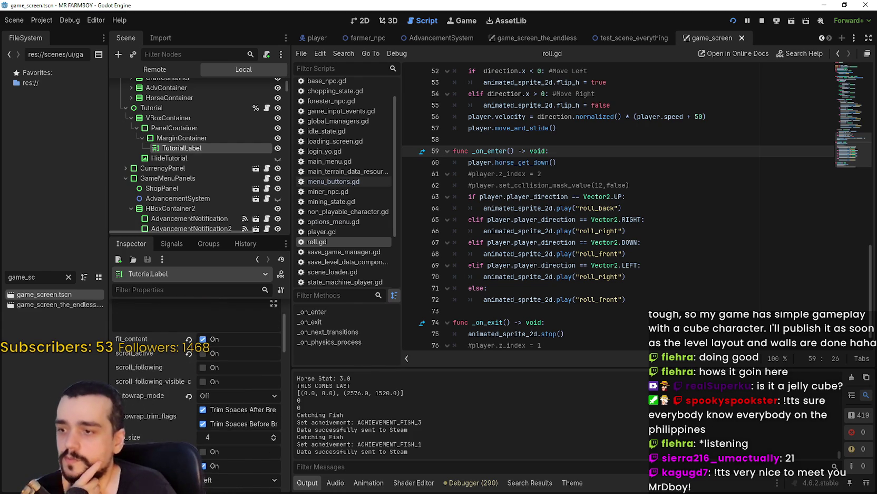
pyautogui.scroll(-3, 195, 395)
pyautogui.scroll(5, 195, 396)
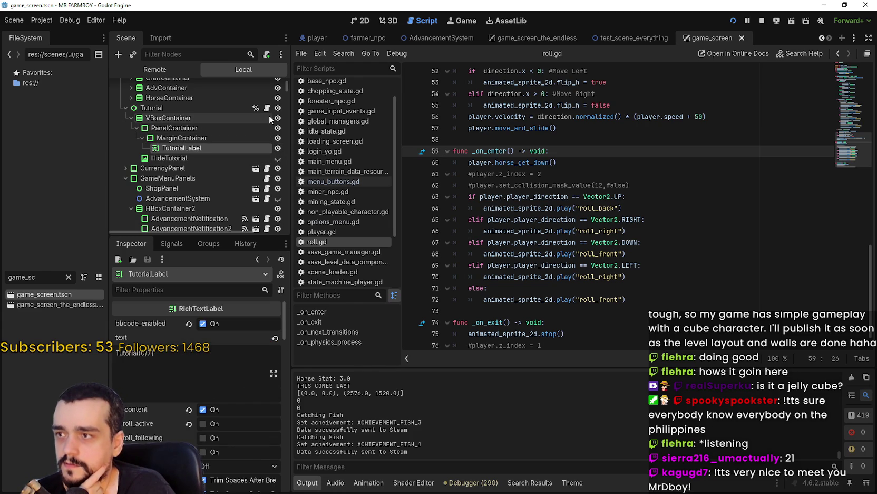
pyautogui.click(266, 108)
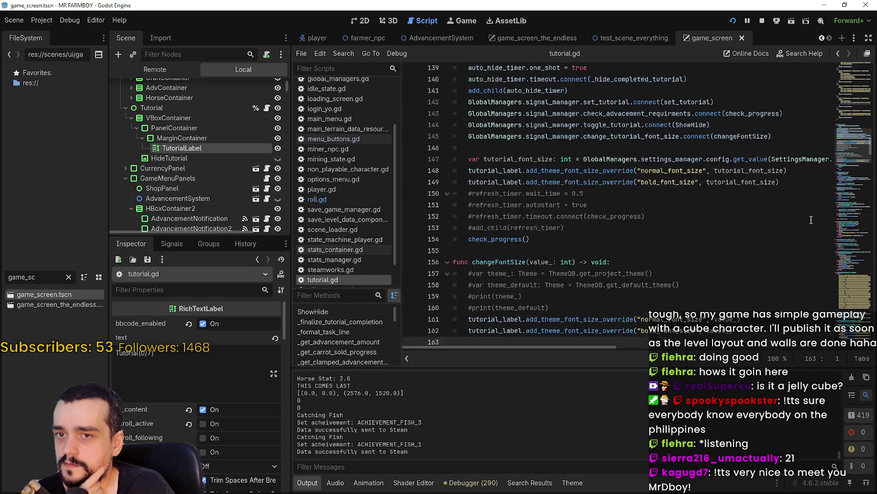
pyautogui.scroll(10, 845, 135)
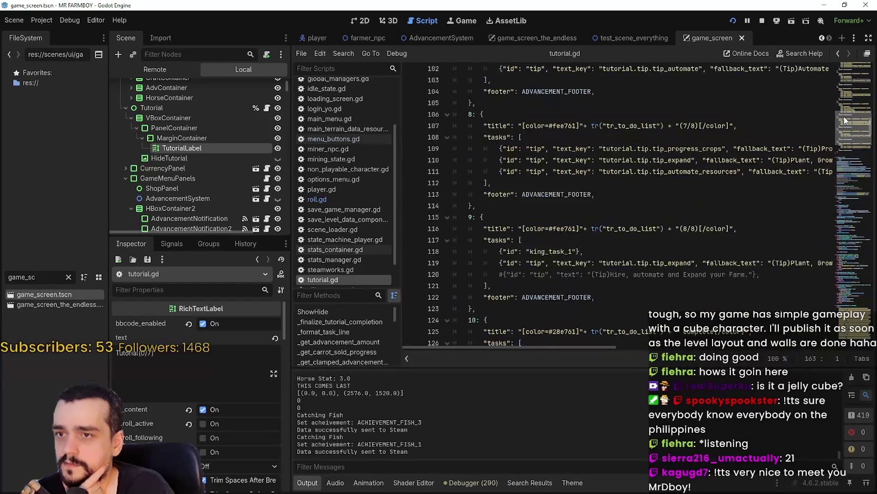
pyautogui.moveTo(844, 117); pyautogui.dragTo(845, 59)
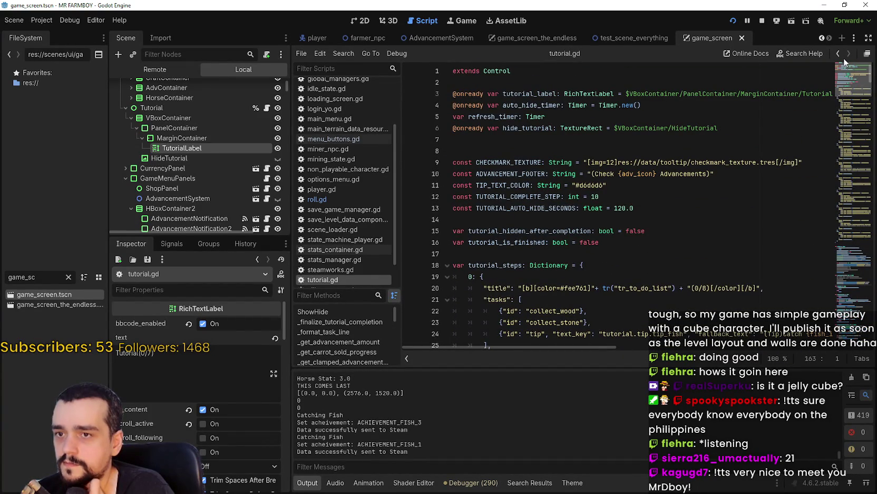
pyautogui.rightClick(655, 174)
pyautogui.click(608, 173)
pyautogui.doubleClick(635, 174)
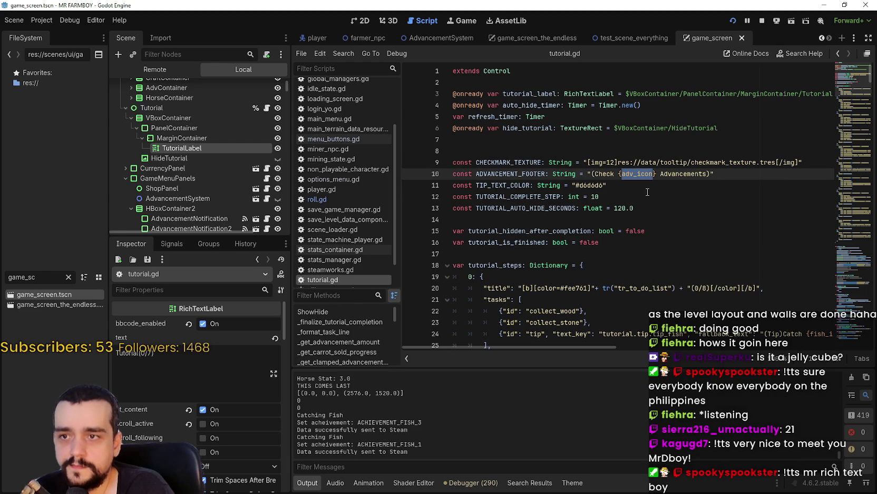
pyautogui.hotkey('ctrl', 'shift', 'f')
pyautogui.click(447, 296)
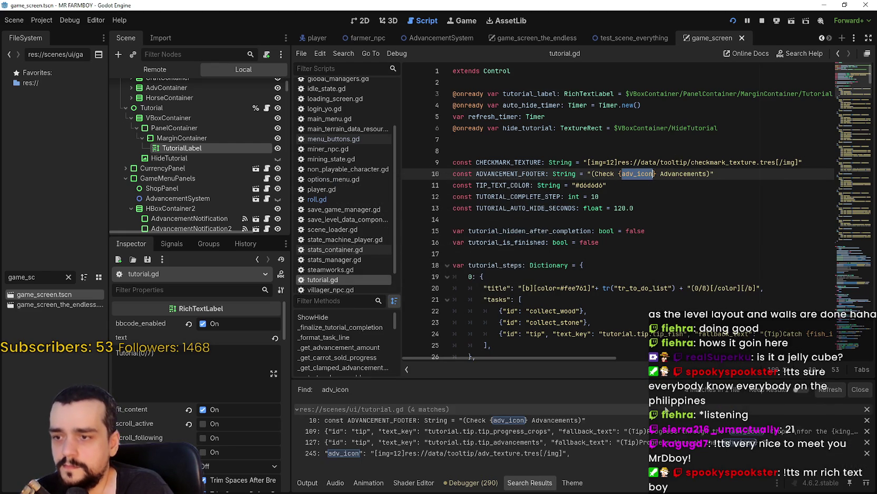
pyautogui.click(636, 452)
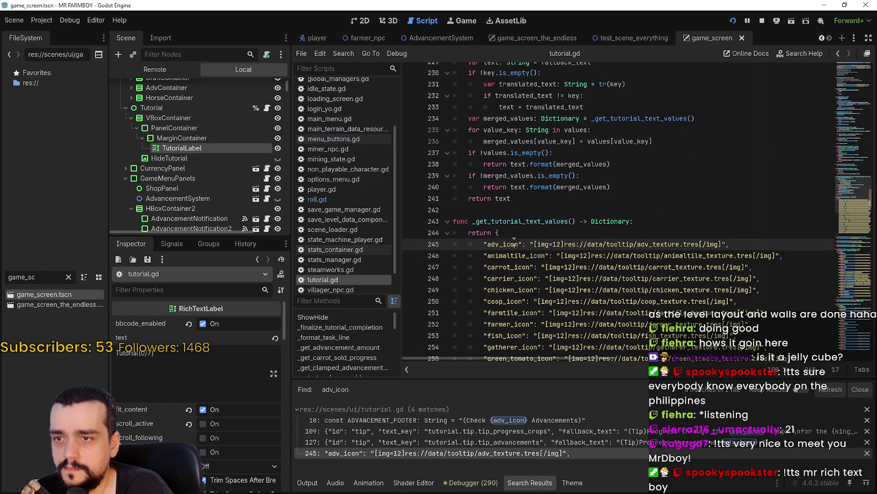
pyautogui.scroll(-3, 555, 242)
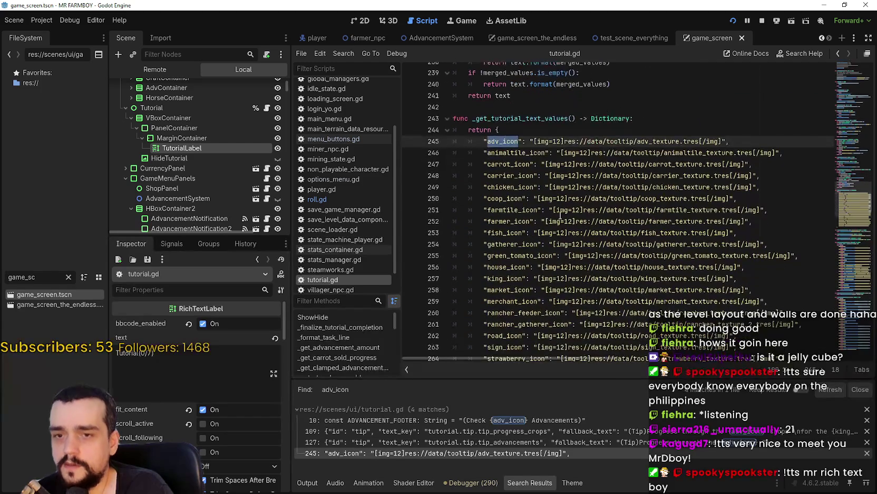
pyautogui.doubleClick(556, 142)
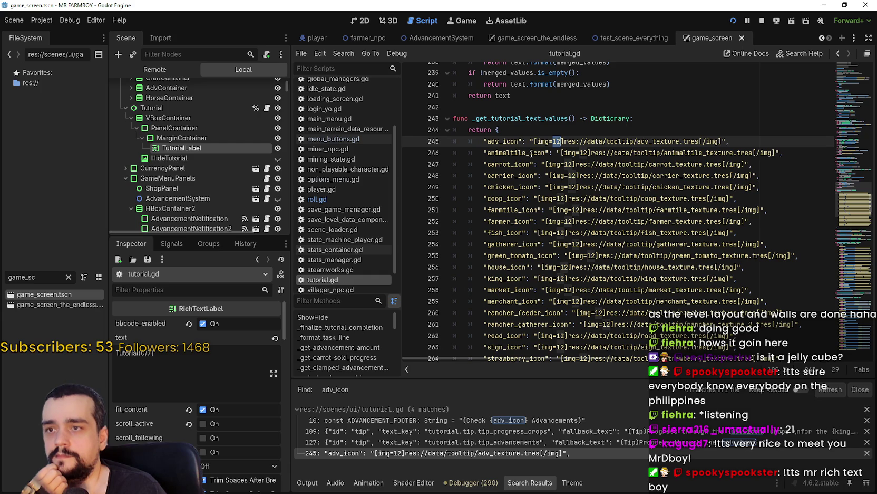
pyautogui.scroll(-5, 611, 193)
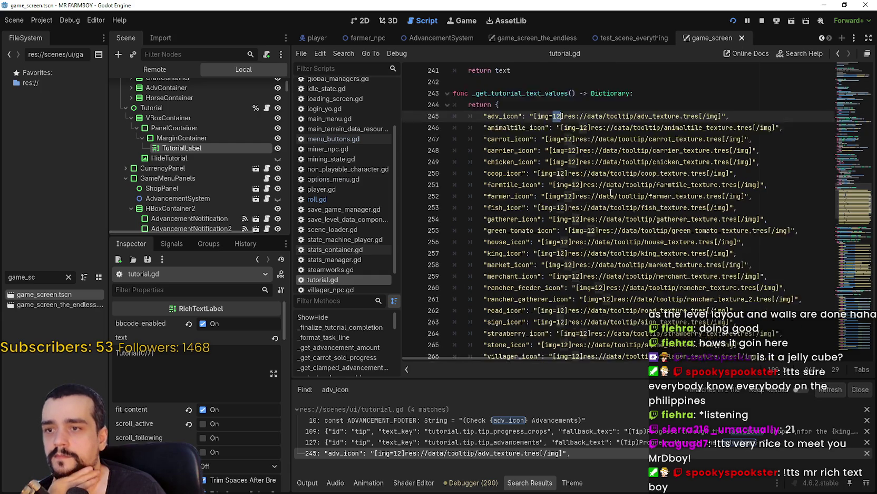
pyautogui.scroll(5, 609, 189)
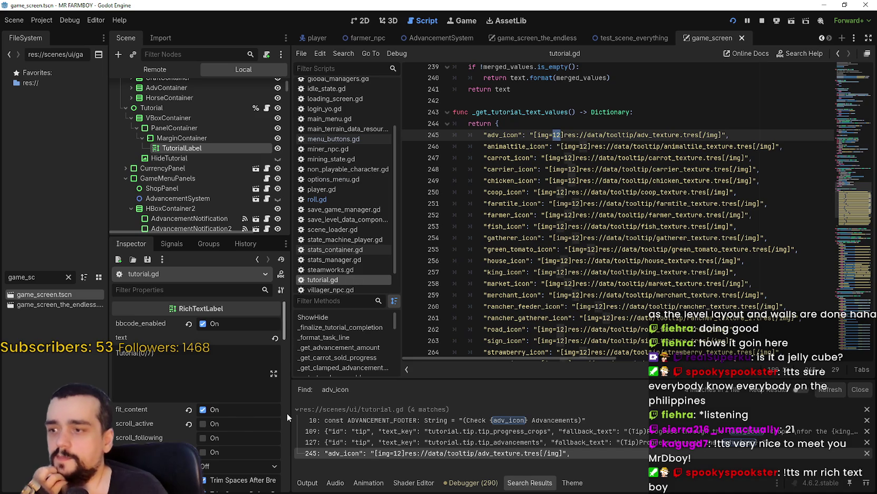
pyautogui.scroll(-3, 286, 413)
pyautogui.scroll(-5, 231, 406)
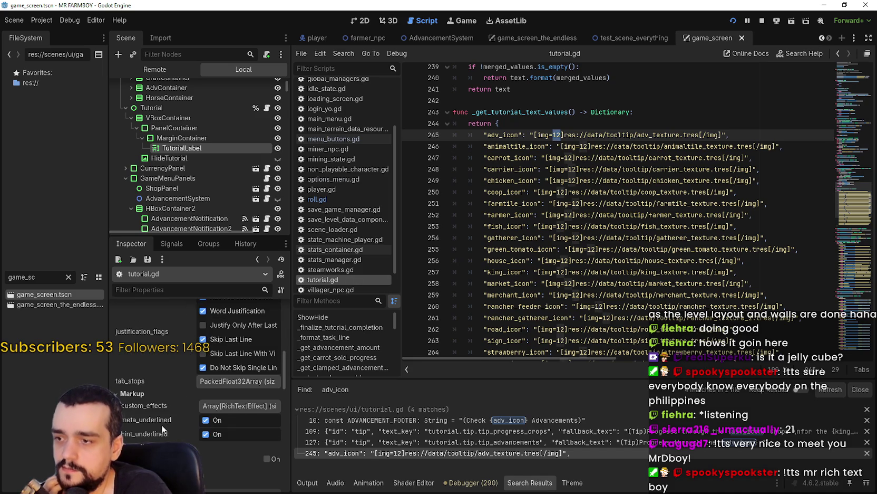
# - Widen the Inspector dock and review the MarginContainer and TutorialLabel properties
pyautogui.moveTo(291, 416); pyautogui.dragTo(350, 417)
pyautogui.scroll(-2, 237, 427)
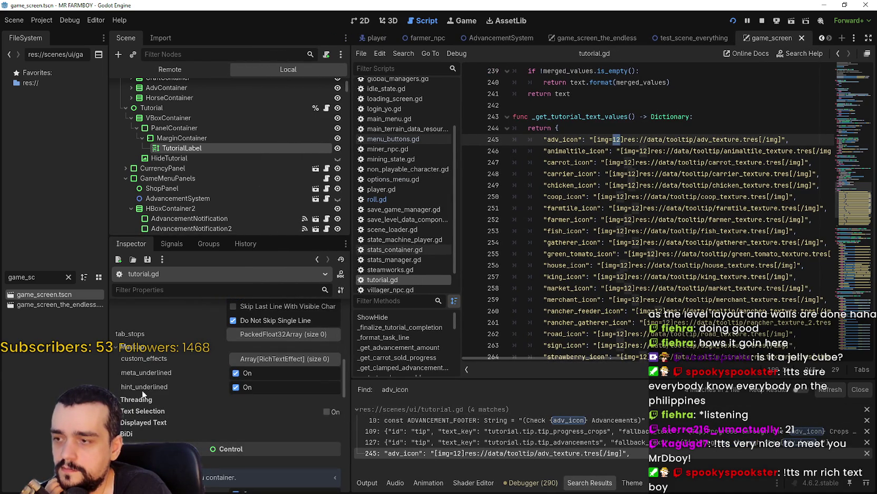
pyautogui.scroll(5, 149, 422)
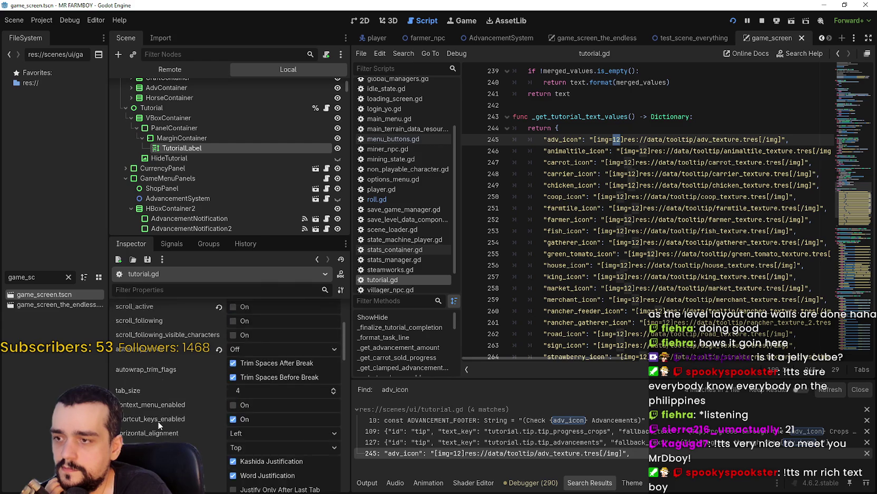
pyautogui.click(181, 138)
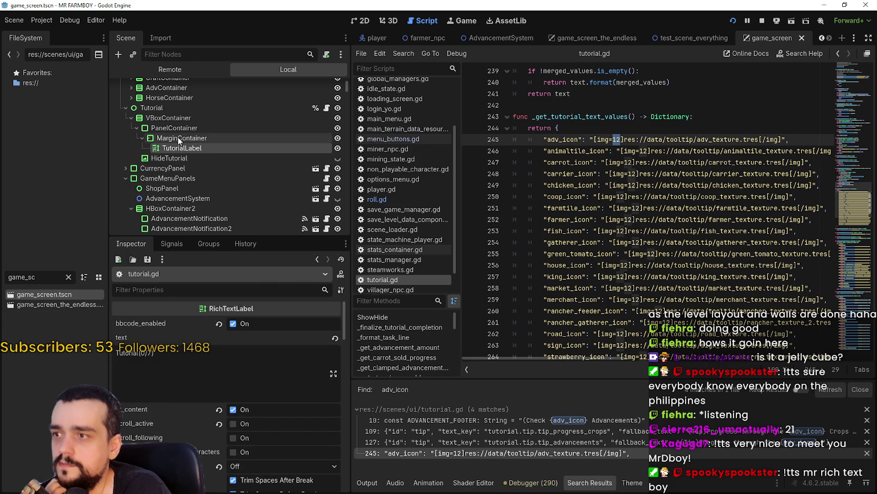
pyautogui.click(183, 148)
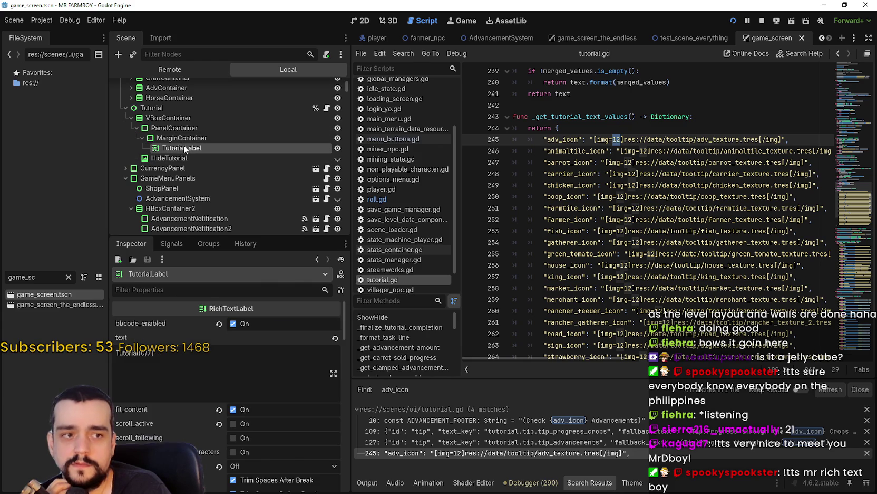
# - Browse tutorial.gd from the chicken_icon tag and _get_tutorial_text_values down to the icon entries
pyautogui.click(643, 184)
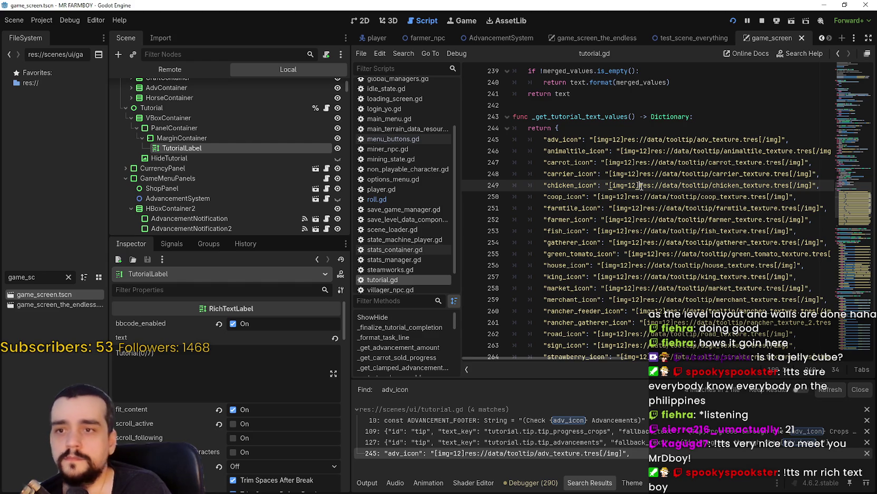
pyautogui.scroll(-5, 642, 183)
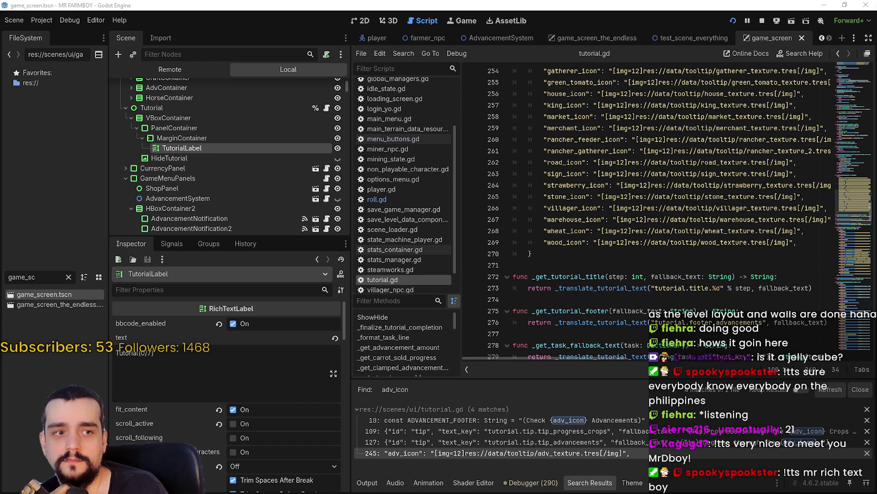
pyautogui.scroll(6, 549, 202)
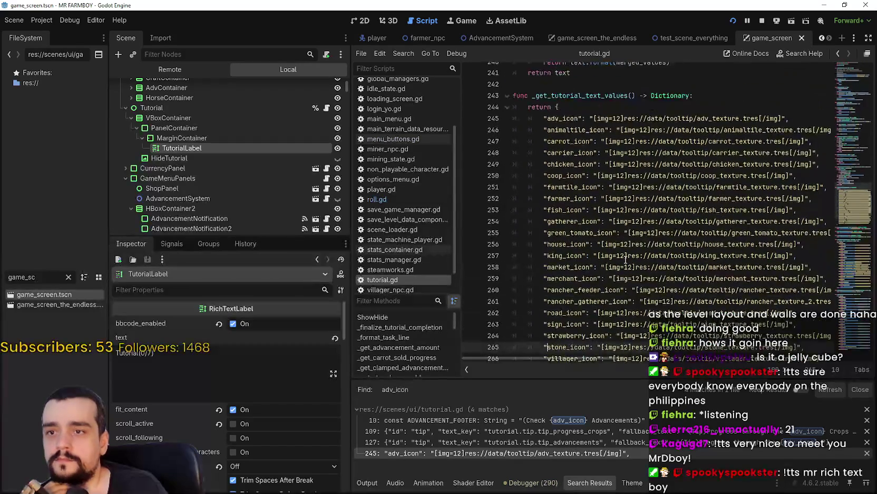
pyautogui.doubleClick(553, 152)
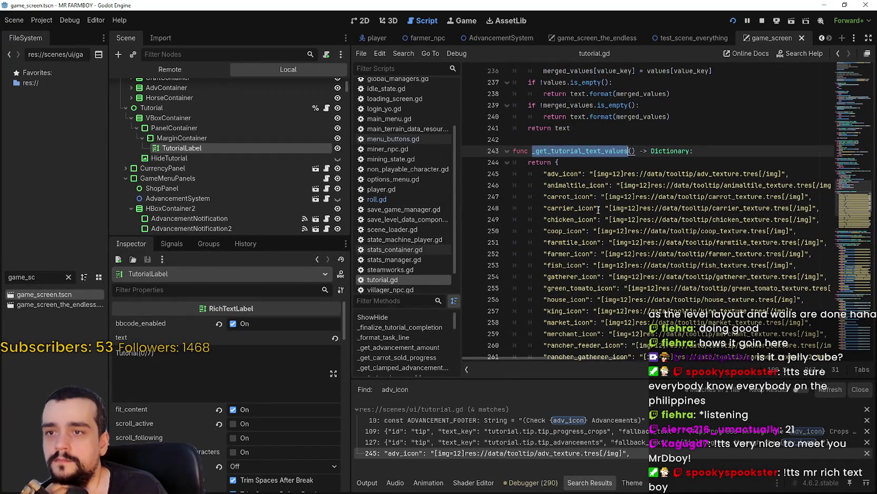
pyautogui.scroll(-5, 588, 217)
pyautogui.scroll(-3, 588, 218)
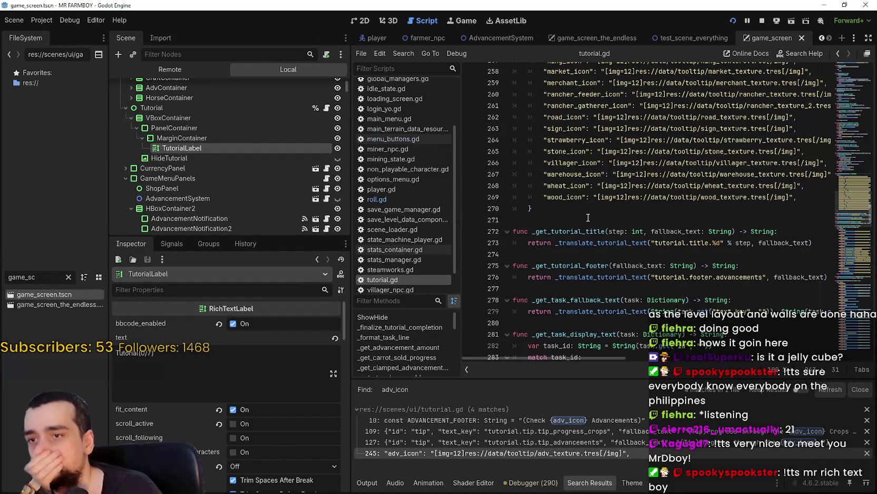
pyautogui.scroll(-3, 584, 213)
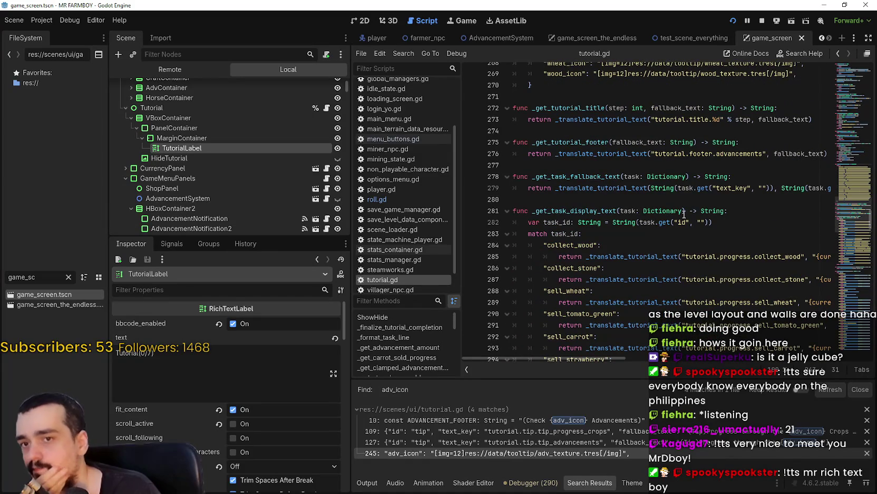
pyautogui.scroll(-5, 844, 254)
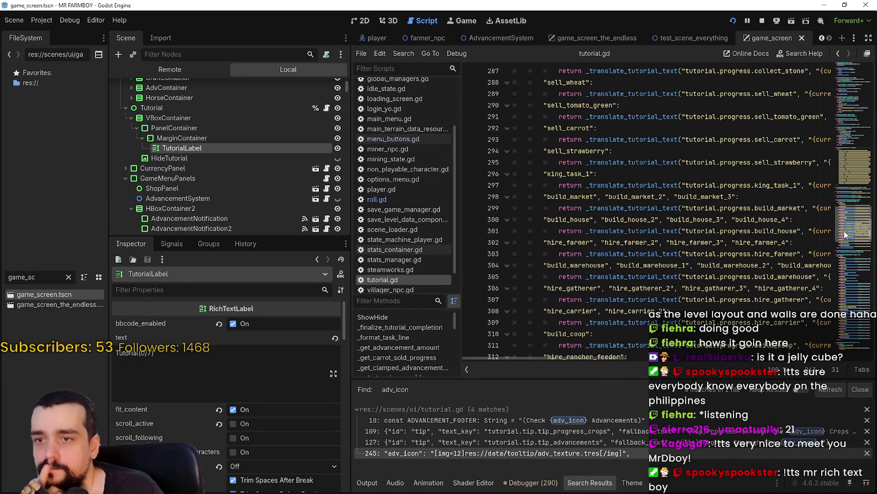
pyautogui.click(844, 227)
pyautogui.scroll(-7, 844, 225)
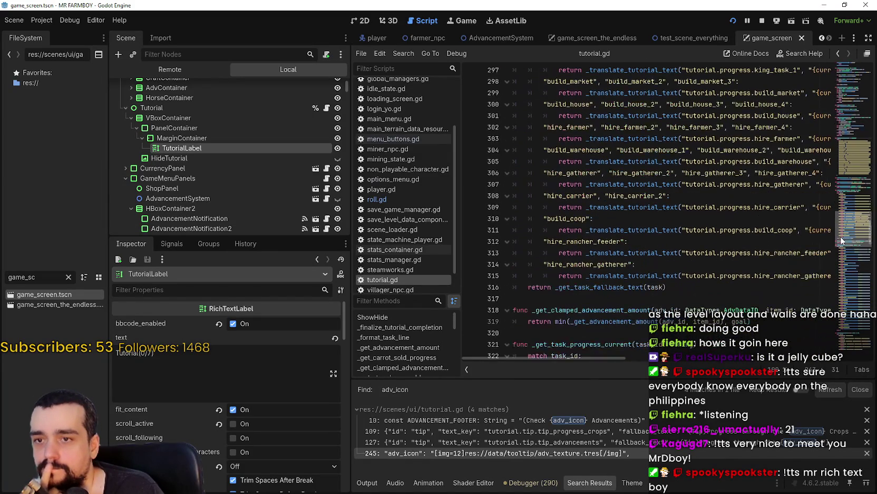
pyautogui.moveTo(842, 241)
pyautogui.mouseDown()
pyautogui.moveTo(845, 273)
pyautogui.moveTo(853, 78)
pyautogui.moveTo(859, 206)
pyautogui.mouseUp()
pyautogui.scroll(-20, 846, 261)
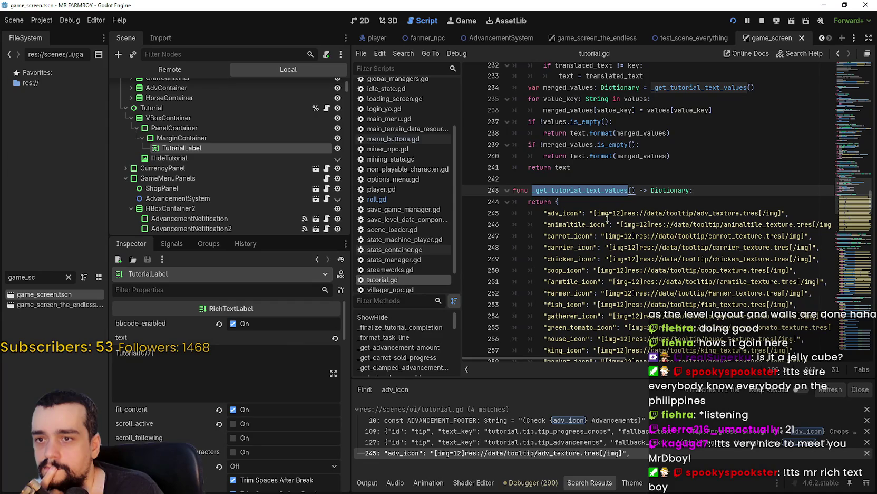
# - Delete the fixed =12 size from the adv_icon [img] tag on line 245
pyautogui.click(619, 214)
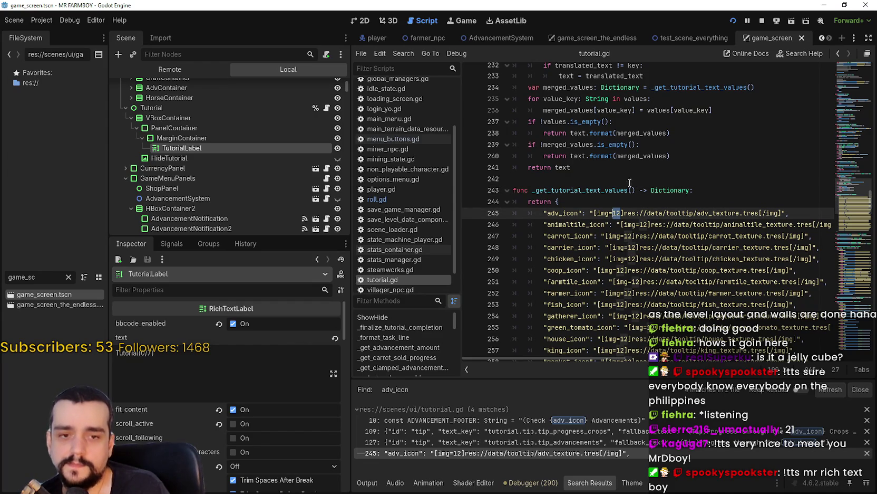
pyautogui.moveTo(851, 198)
pyautogui.mouseDown()
pyautogui.moveTo(850, 71)
pyautogui.moveTo(857, 205)
pyautogui.mouseUp()
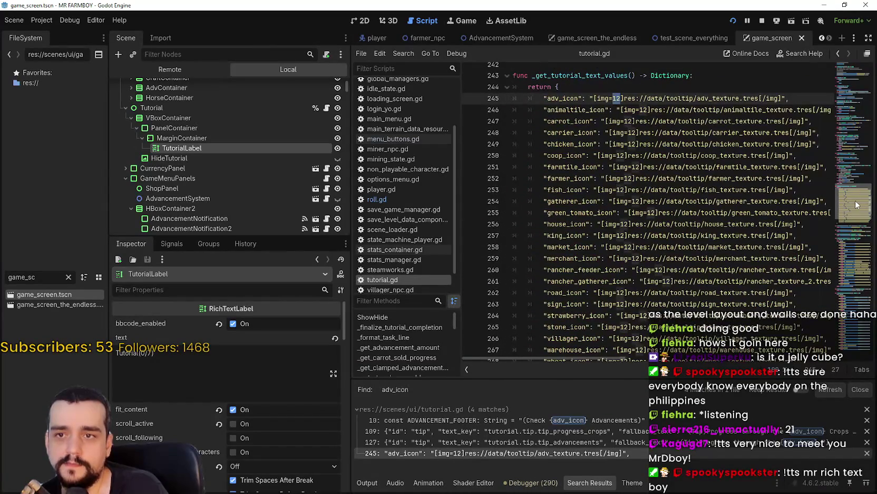
pyautogui.moveTo(623, 98); pyautogui.dragTo(612, 98)
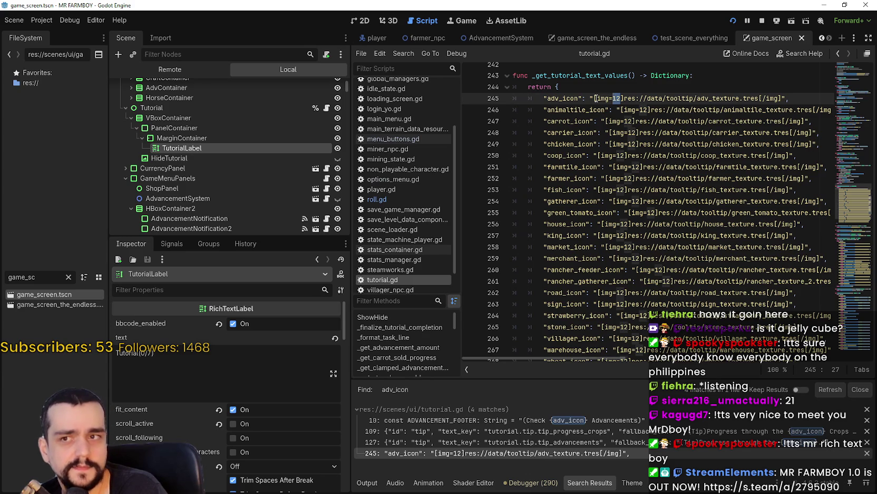
pyautogui.moveTo(592, 99); pyautogui.dragTo(624, 98)
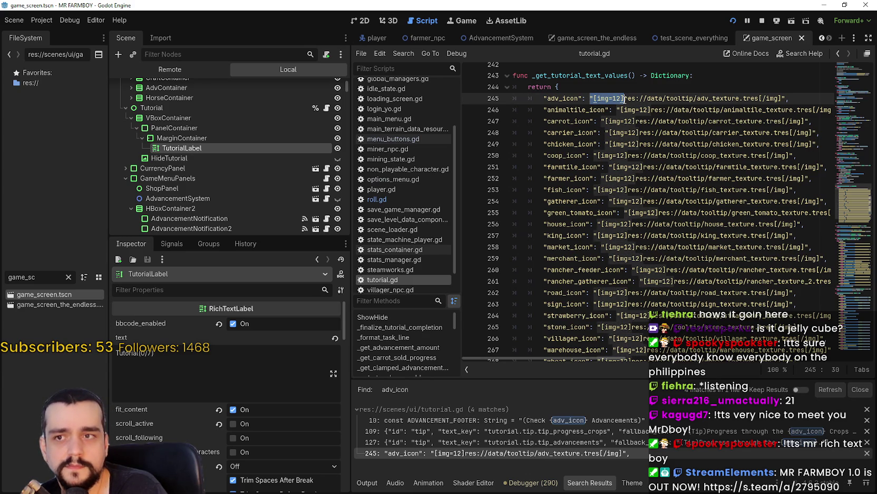
pyautogui.click(621, 190)
pyautogui.moveTo(621, 99); pyautogui.dragTo(612, 99)
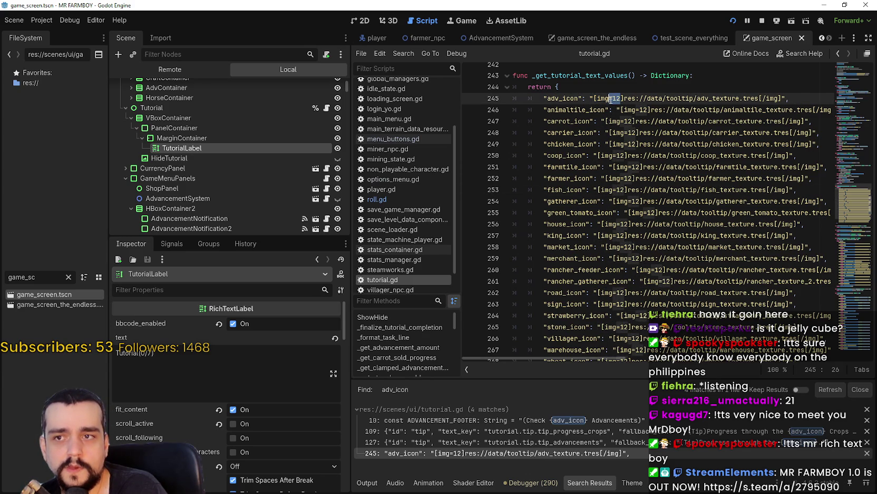
pyautogui.press('BackSpace')
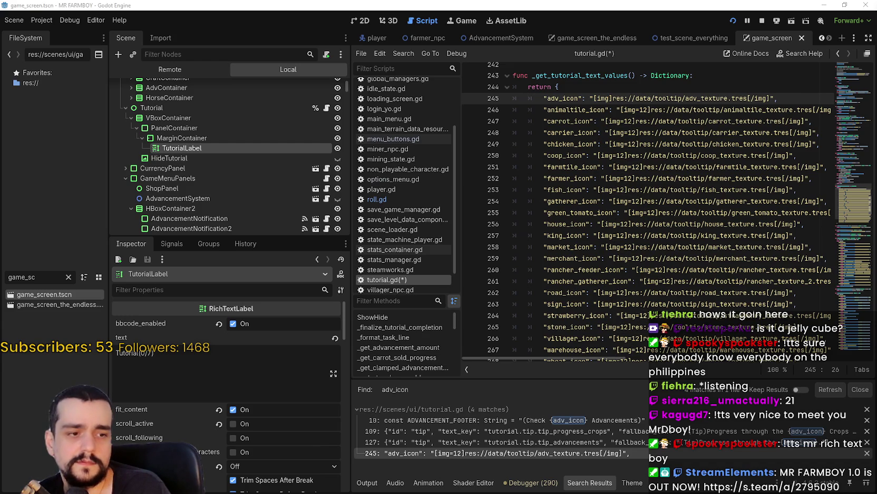
# - Save the edited tutorial.gd with Ctrl+S after a quick look at the game
pyautogui.hotkey('alt', 'Tab')
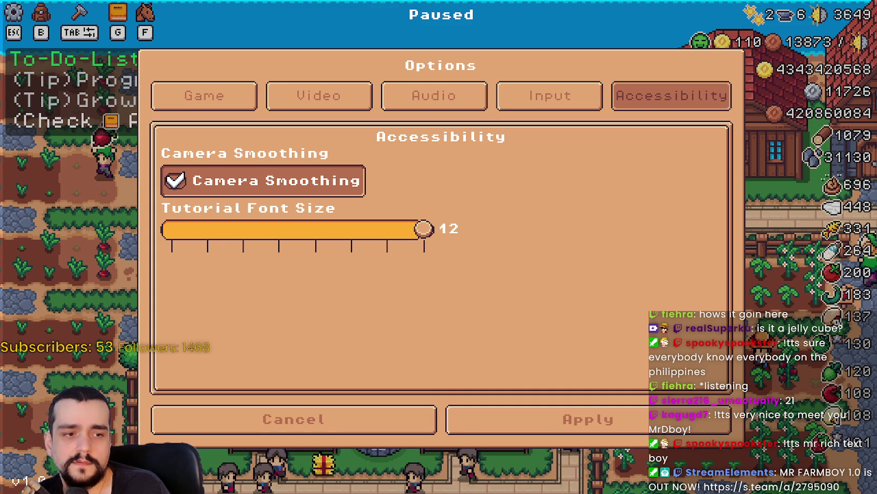
pyautogui.hotkey('alt', 'Tab')
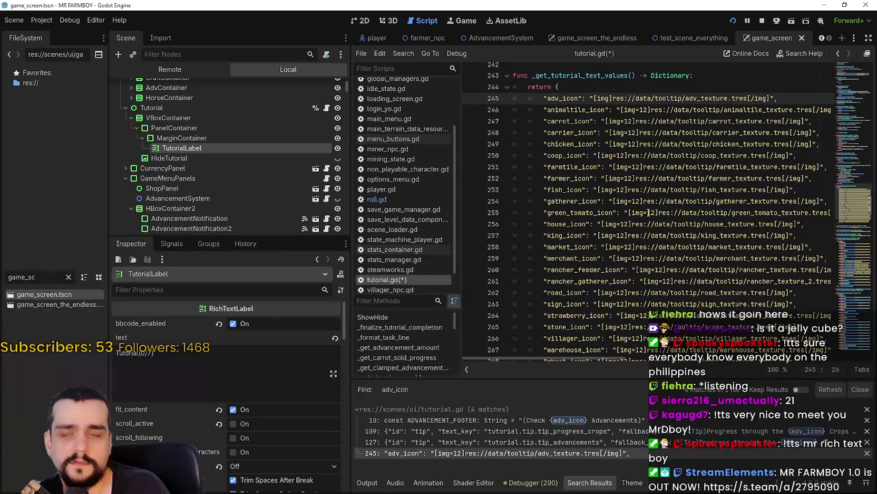
pyautogui.click(648, 212)
pyautogui.hotkey('ctrl', 's')
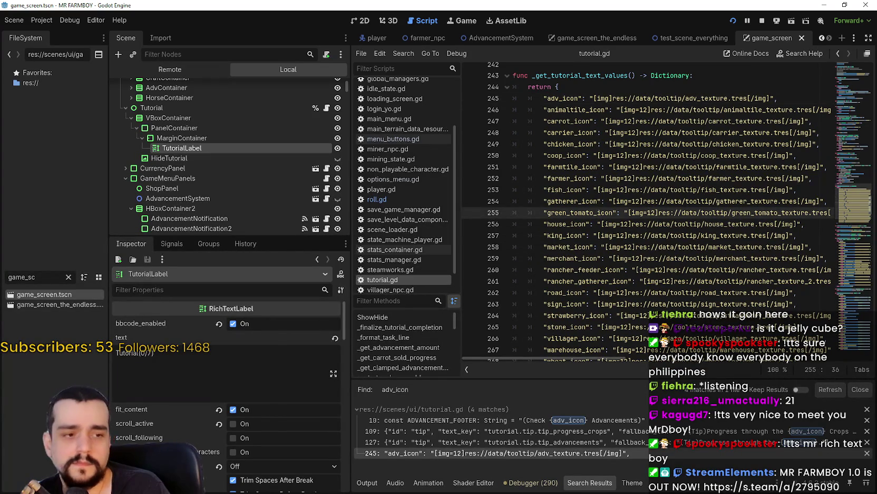
# - In the paused game, try Tutorial Font Size values 8 to 12, then discard and resume
pyautogui.hotkey('alt', 'Tab')
pyautogui.click(373, 237)
pyautogui.moveTo(373, 237)
pyautogui.mouseDown()
pyautogui.moveTo(278, 232)
pyautogui.moveTo(427, 232)
pyautogui.mouseUp()
pyautogui.click(335, 418)
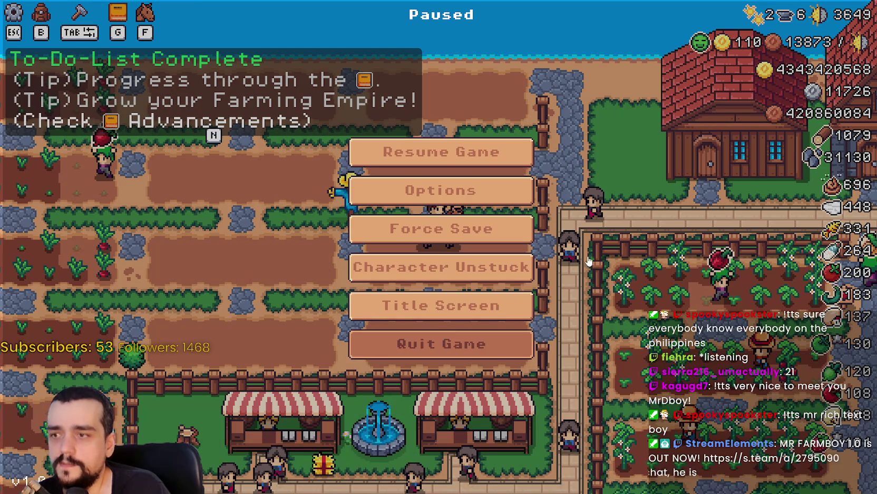
pyautogui.press('Escape')
pyautogui.hotkey('alt', 'Tab')
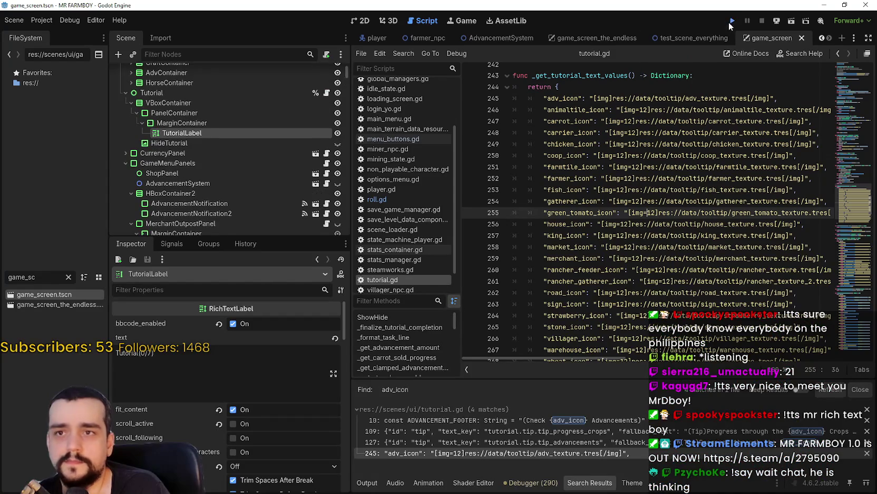
# - Relaunch the project with F5, choose Continue, and load Save 1
pyautogui.press('F5')
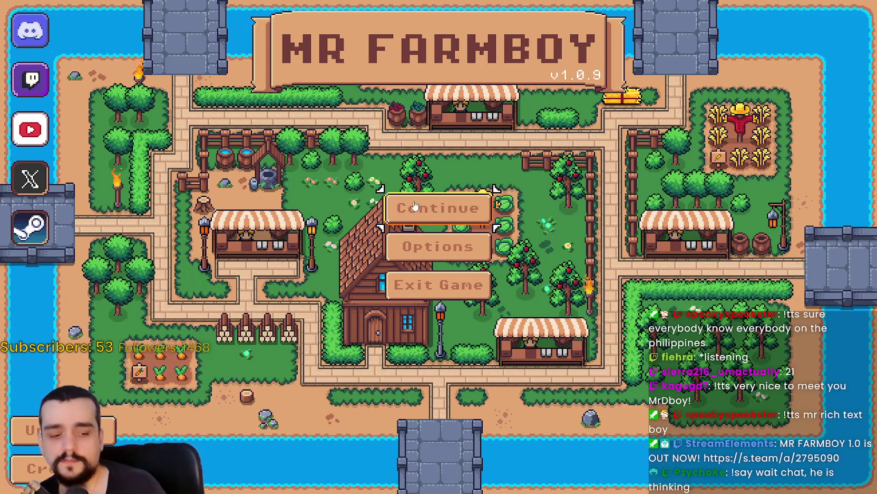
pyautogui.click(402, 199)
pyautogui.click(422, 182)
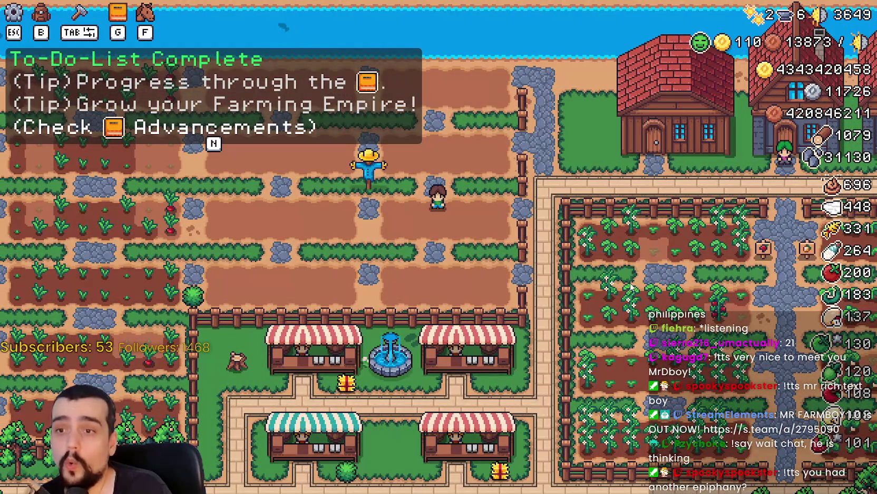
# - Pause the relaunched game and open the Accessibility options
pyautogui.press('Escape')
pyautogui.click(446, 186)
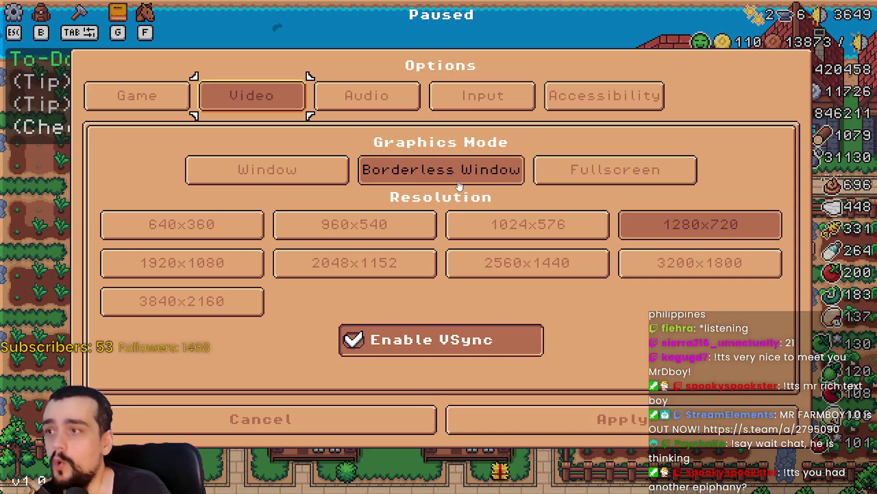
pyautogui.click(605, 98)
# - Slide Tutorial Font Size down to 5 and 8, restore 12, and close Options
pyautogui.moveTo(418, 228)
pyautogui.mouseDown()
pyautogui.moveTo(241, 227)
pyautogui.moveTo(174, 215)
pyautogui.moveTo(427, 228)
pyautogui.moveTo(208, 228)
pyautogui.moveTo(558, 229)
pyautogui.mouseUp()
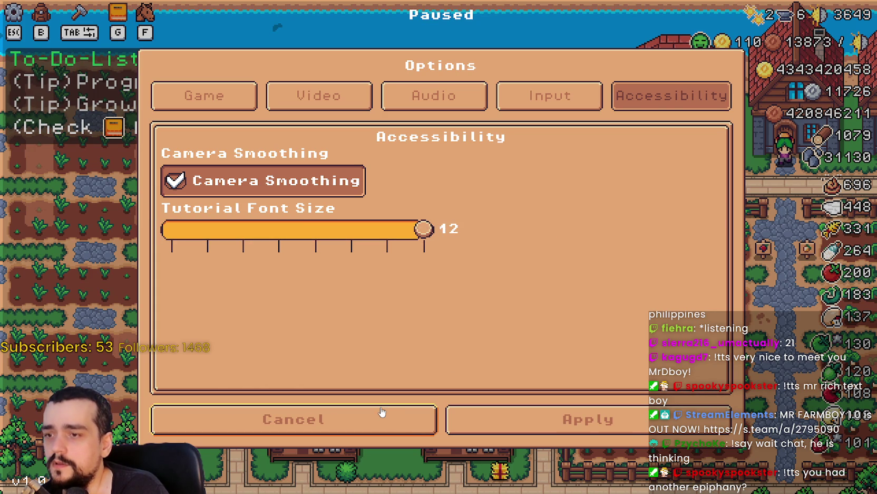
pyautogui.moveTo(422, 228); pyautogui.dragTo(278, 228)
pyautogui.moveTo(346, 228)
pyautogui.mouseDown()
pyautogui.moveTo(168, 228)
pyautogui.moveTo(582, 235)
pyautogui.moveTo(107, 213)
pyautogui.moveTo(478, 236)
pyautogui.mouseUp()
pyautogui.click(364, 422)
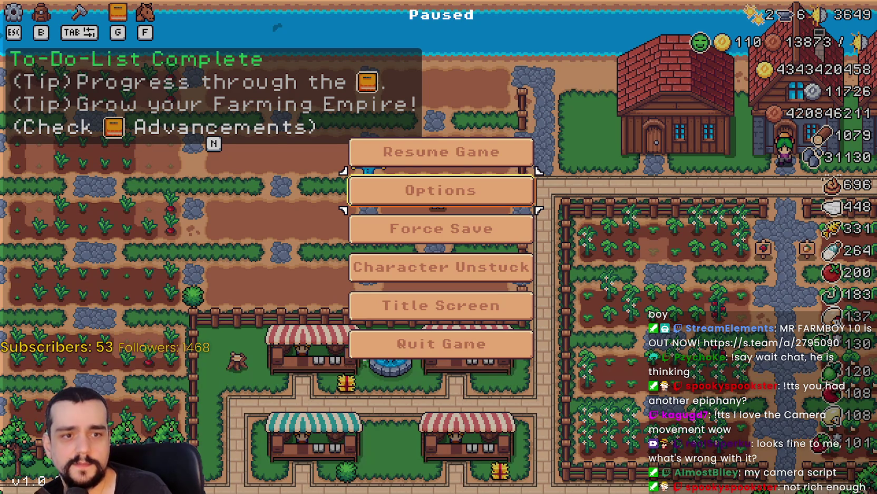
pyautogui.hotkey('alt', 'Tab')
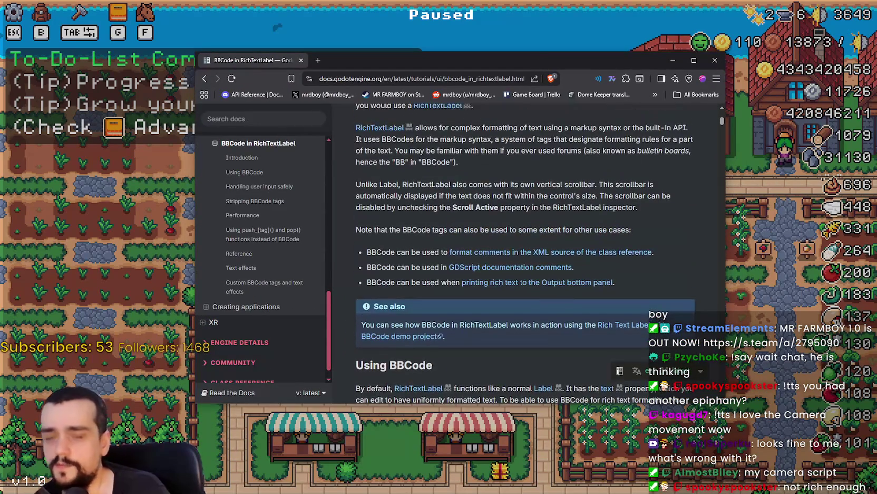
# - Scroll the BBCode in RichTextLabel page down to the img tag row
pyautogui.scroll(-10, 446, 307)
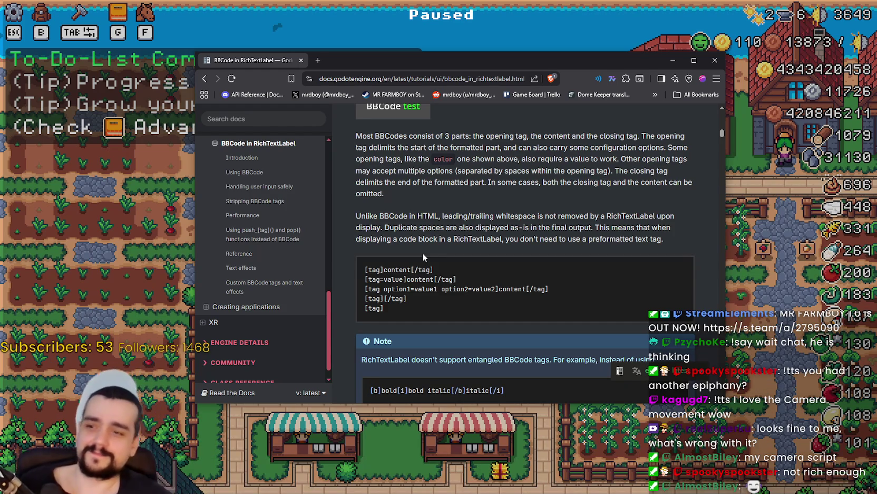
pyautogui.scroll(-1, 423, 250)
pyautogui.scroll(1, 433, 233)
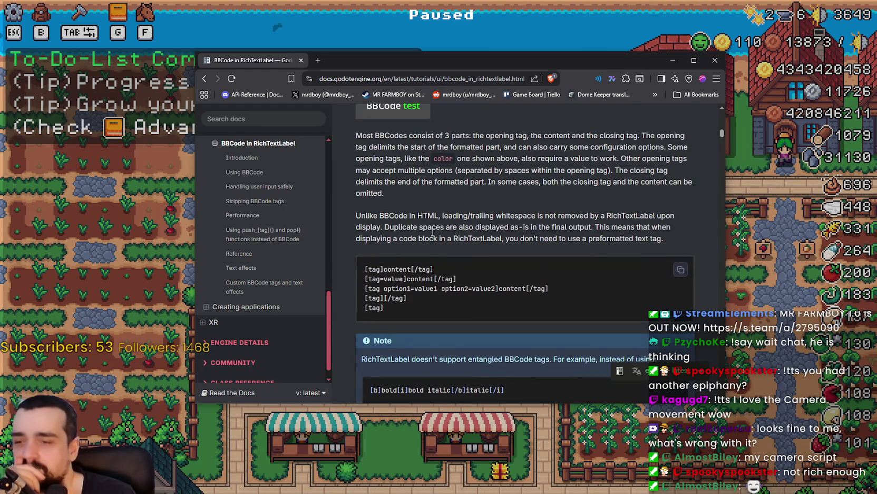
pyautogui.scroll(-1, 496, 277)
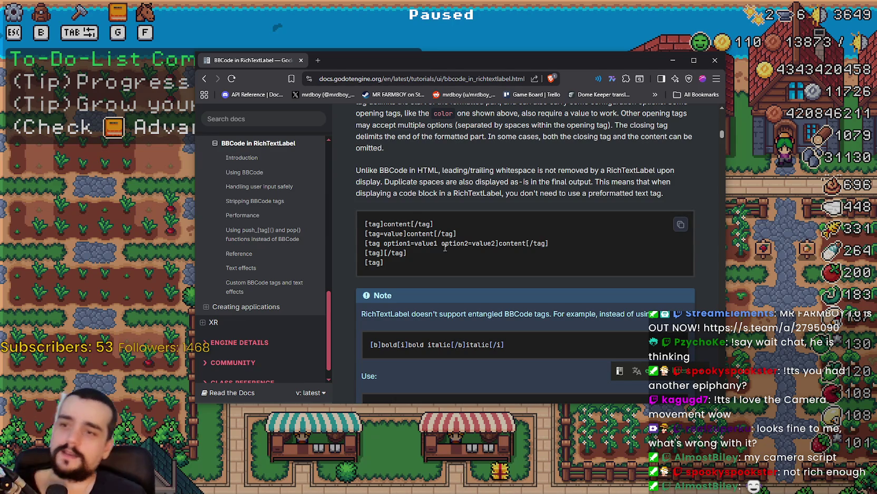
pyautogui.scroll(-3, 453, 245)
pyautogui.scroll(-3, 462, 236)
pyautogui.scroll(-12, 460, 236)
pyautogui.scroll(-3, 464, 248)
pyautogui.scroll(3, 474, 256)
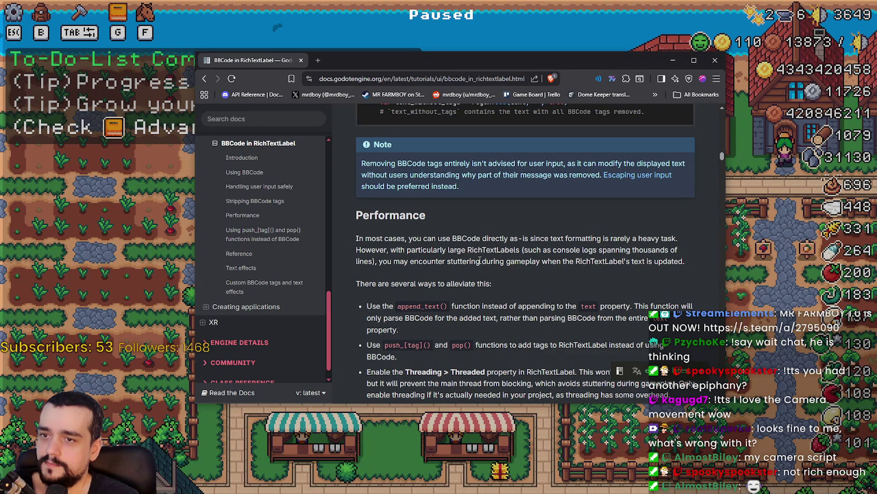
pyautogui.scroll(-4, 479, 260)
pyautogui.scroll(-10, 480, 260)
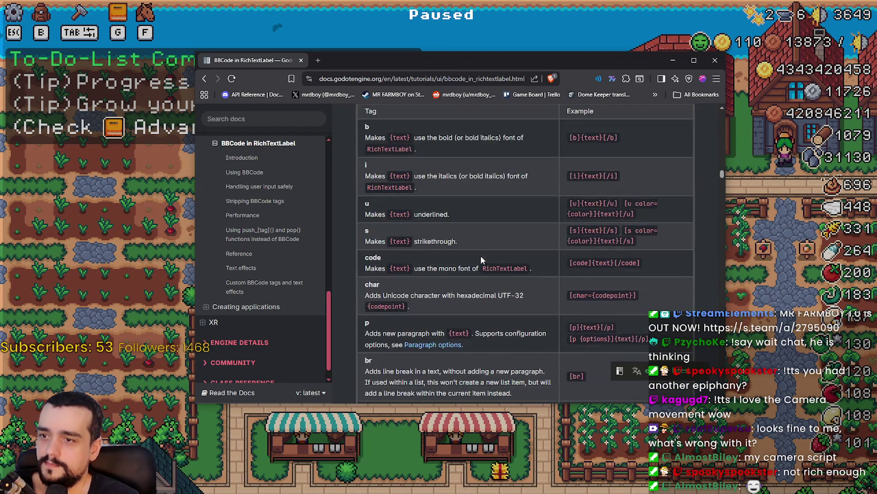
pyautogui.scroll(-3, 481, 257)
pyautogui.scroll(-2, 479, 257)
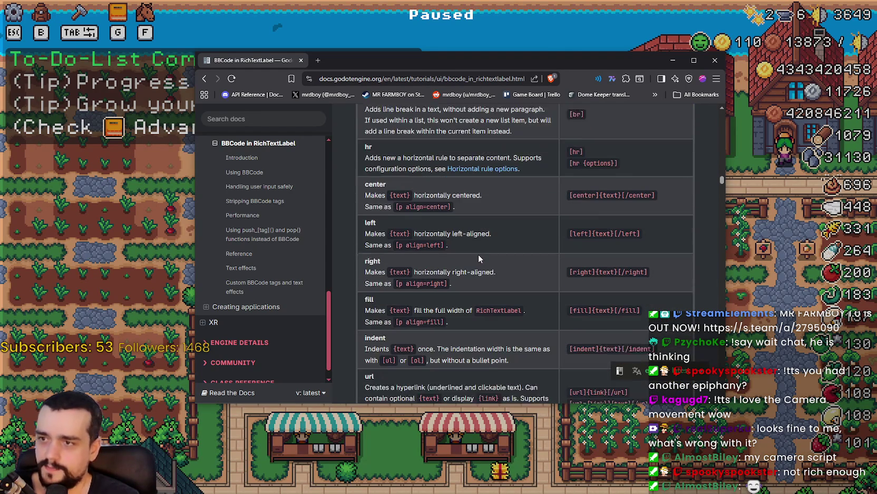
pyautogui.scroll(-4, 479, 257)
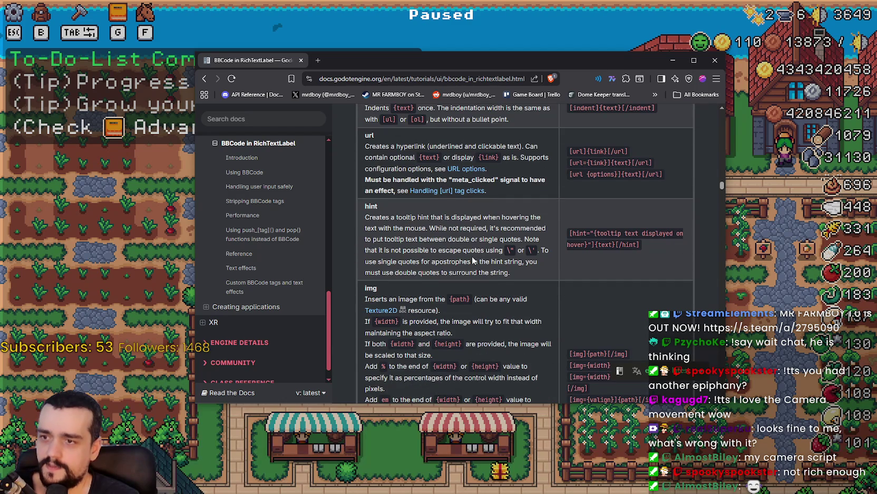
pyautogui.scroll(-2, 476, 235)
# - Highlight the img description's sentences on width, height and scaling to fit
pyautogui.doubleClick(407, 255)
pyautogui.doubleClick(454, 252)
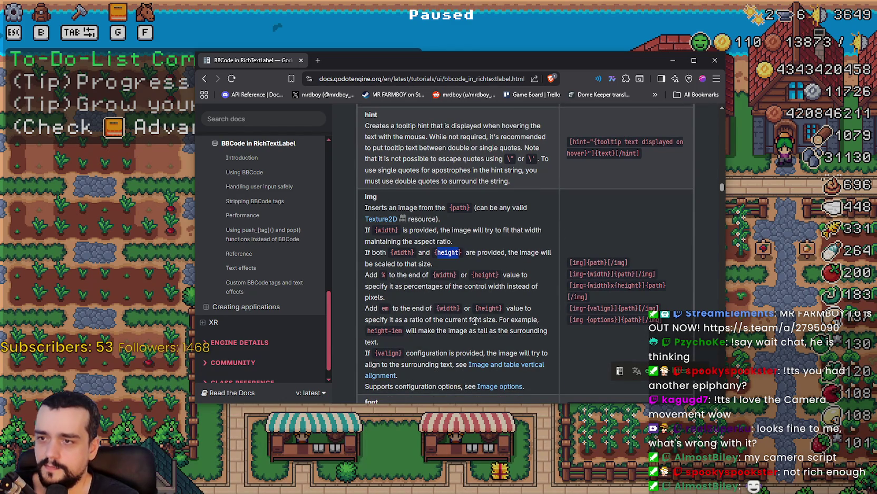
pyautogui.moveTo(433, 263)
pyautogui.mouseDown()
pyautogui.moveTo(349, 252)
pyautogui.moveTo(376, 253)
pyautogui.mouseUp()
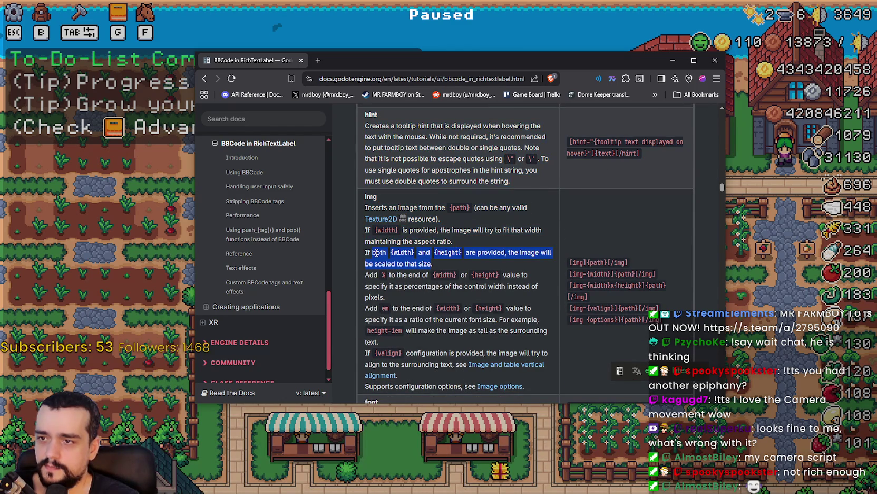
pyautogui.click(492, 227)
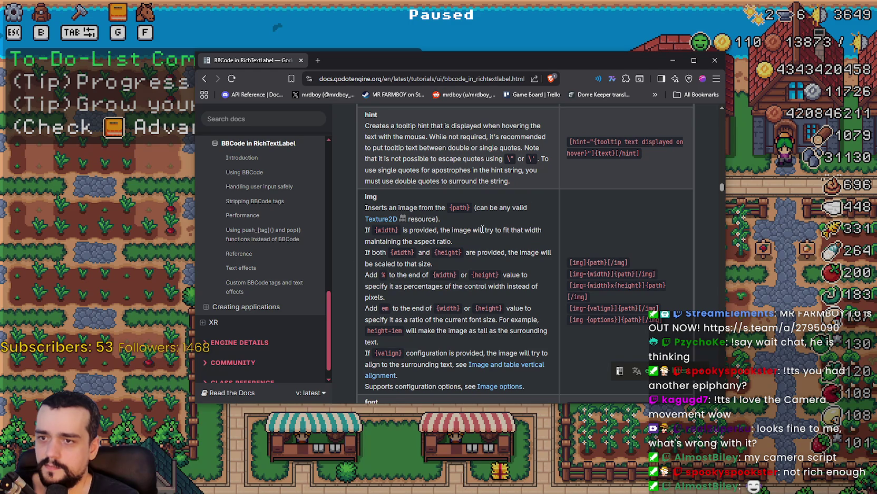
pyautogui.moveTo(542, 231); pyautogui.dragTo(377, 237)
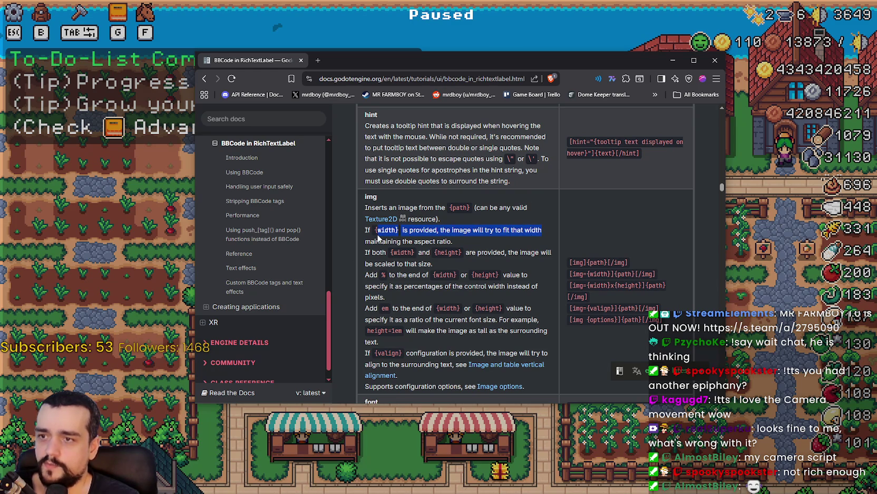
pyautogui.click(453, 239)
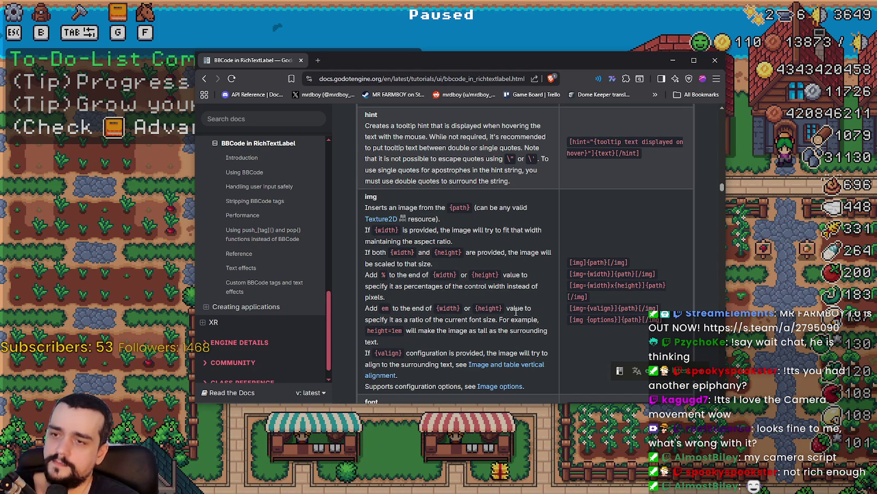
pyautogui.scroll(-1, 512, 306)
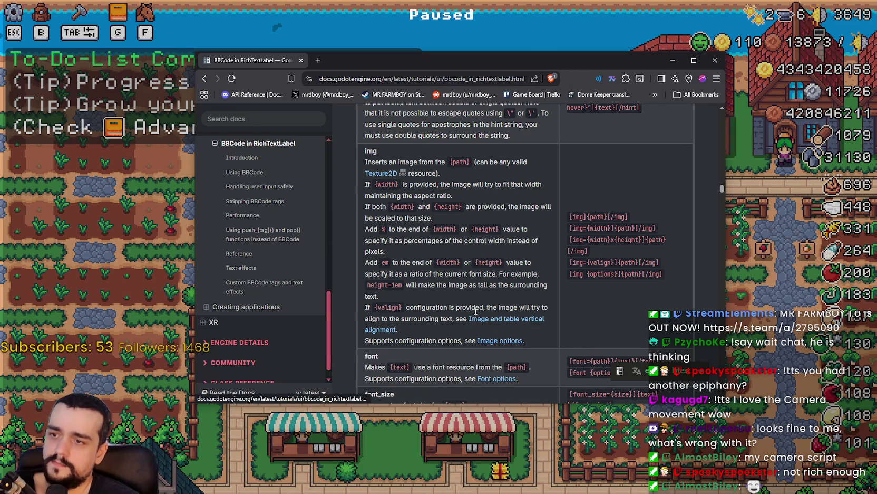
# - Scroll through the img and font_size entries on the BBCode docs page
pyautogui.scroll(-1, 475, 314)
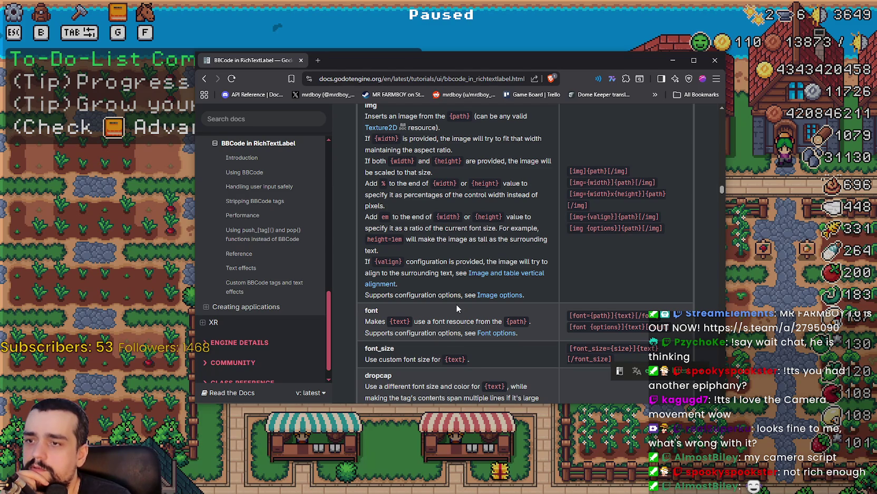
pyautogui.scroll(-1, 456, 306)
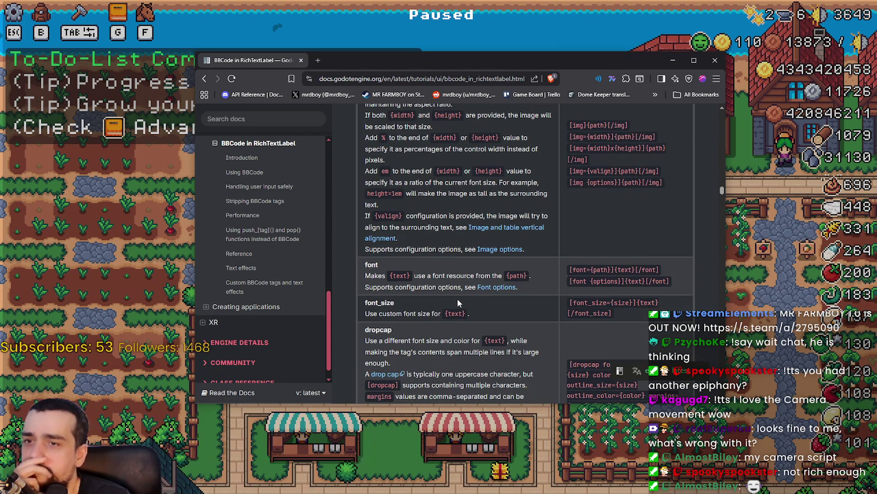
pyautogui.scroll(2, 462, 296)
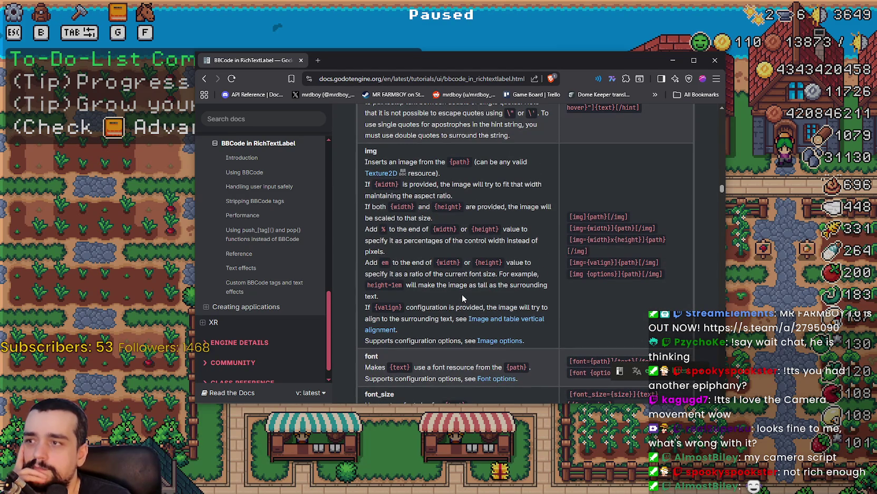
# - Move the docs window down the screen to uncover Mr Farmboy's pause menu
pyautogui.moveTo(558, 63)
pyautogui.mouseDown()
pyautogui.moveTo(625, 50)
pyautogui.moveTo(653, 78)
pyautogui.moveTo(630, 178)
pyautogui.mouseUp()
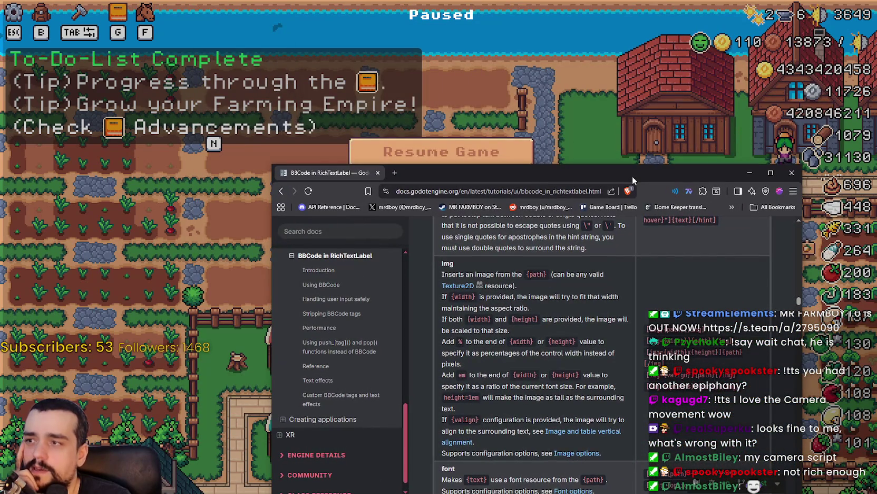
pyautogui.moveTo(632, 176)
pyautogui.mouseDown()
pyautogui.moveTo(652, 36)
pyautogui.moveTo(632, 49)
pyautogui.mouseUp()
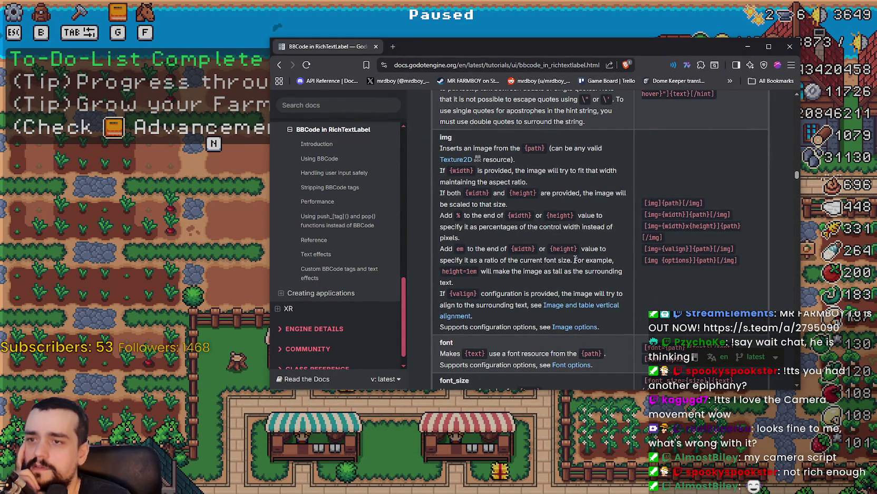
pyautogui.scroll(1, 477, 236)
pyautogui.scroll(-1, 477, 236)
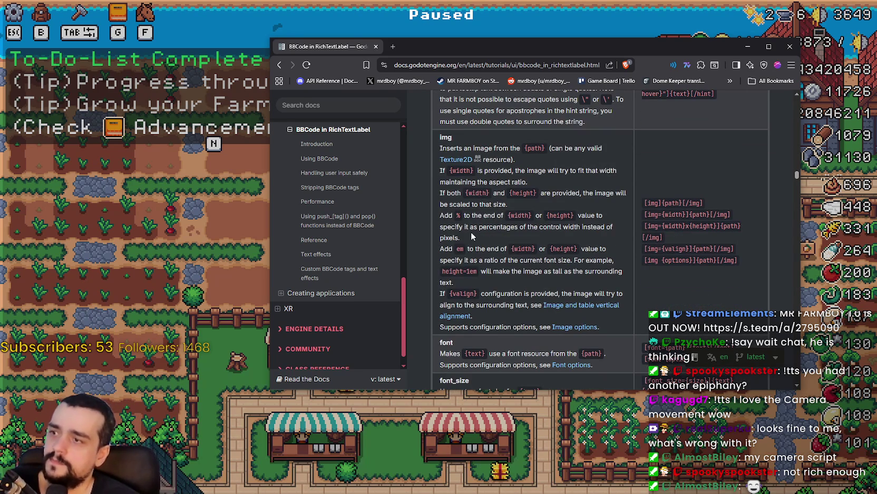
pyautogui.scroll(-1, 483, 286)
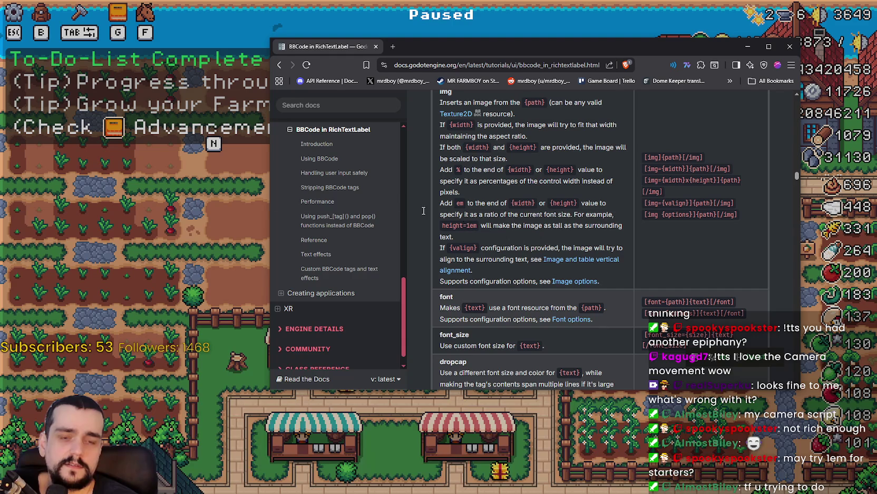
pyautogui.moveTo(423, 39)
pyautogui.mouseDown()
pyautogui.moveTo(461, 261)
pyautogui.moveTo(454, 289)
pyautogui.mouseUp()
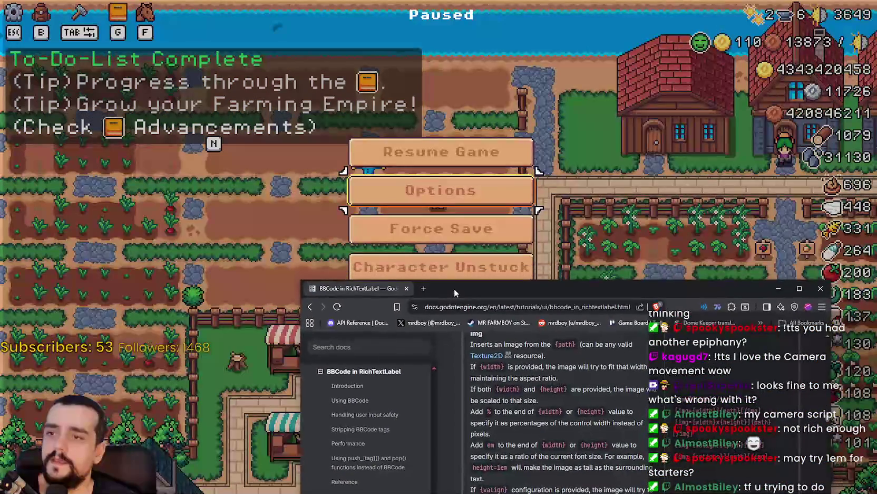
# - In Accessibility options, compare Tutorial Font Size values 12, 7 and 5, leaving it at 5
pyautogui.click(440, 188)
pyautogui.click(439, 188)
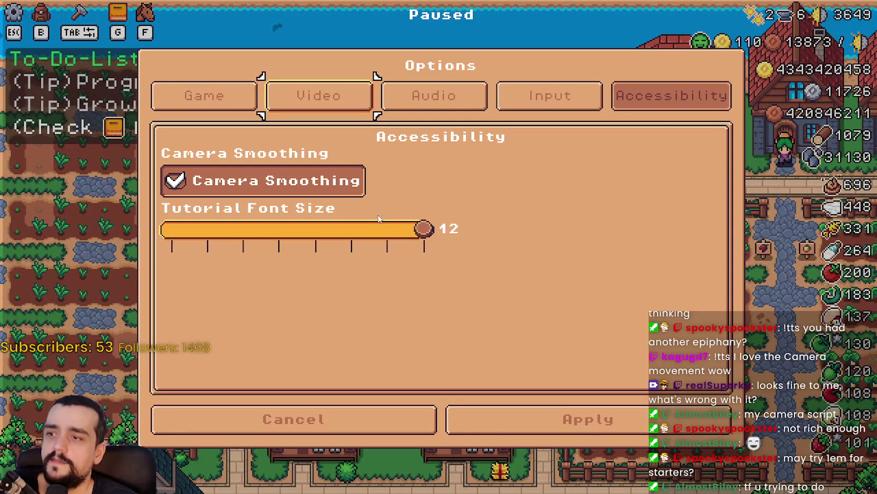
pyautogui.moveTo(414, 228)
pyautogui.mouseDown()
pyautogui.moveTo(226, 230)
pyautogui.moveTo(154, 217)
pyautogui.mouseUp()
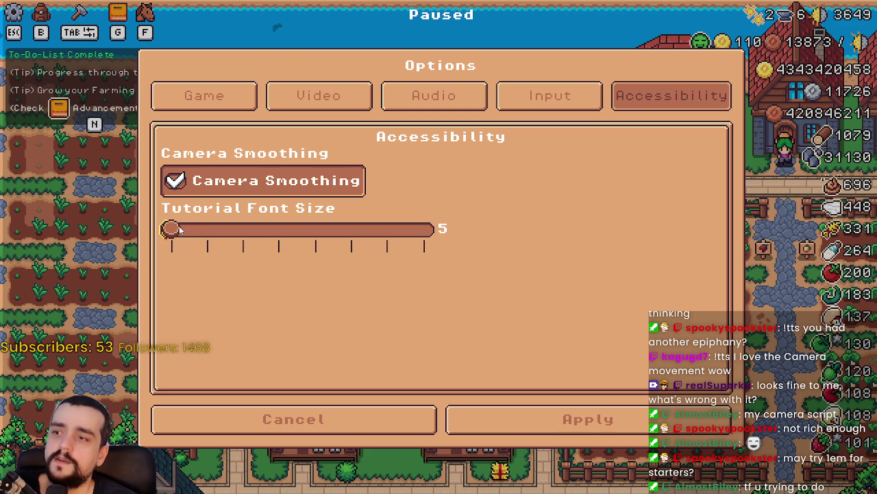
pyautogui.moveTo(178, 224)
pyautogui.mouseDown()
pyautogui.moveTo(243, 237)
pyautogui.moveTo(406, 225)
pyautogui.moveTo(535, 249)
pyautogui.mouseUp()
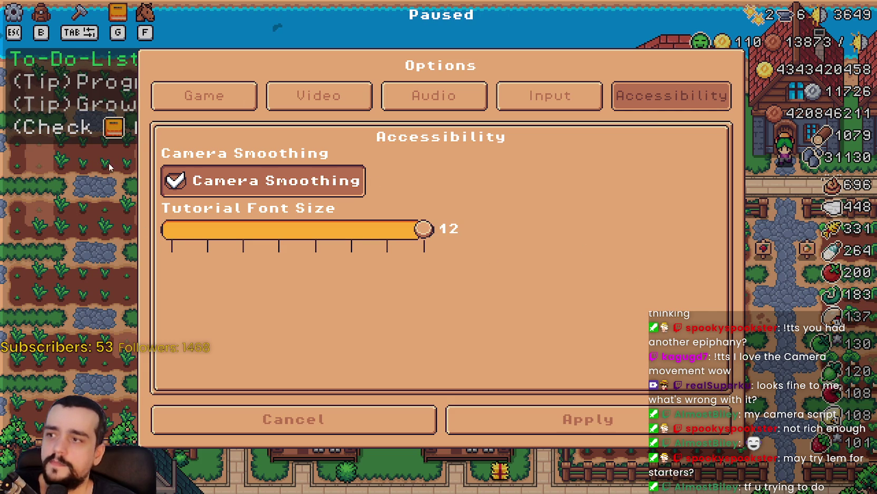
pyautogui.moveTo(421, 228)
pyautogui.mouseDown()
pyautogui.moveTo(142, 219)
pyautogui.moveTo(443, 228)
pyautogui.moveTo(103, 225)
pyautogui.mouseUp()
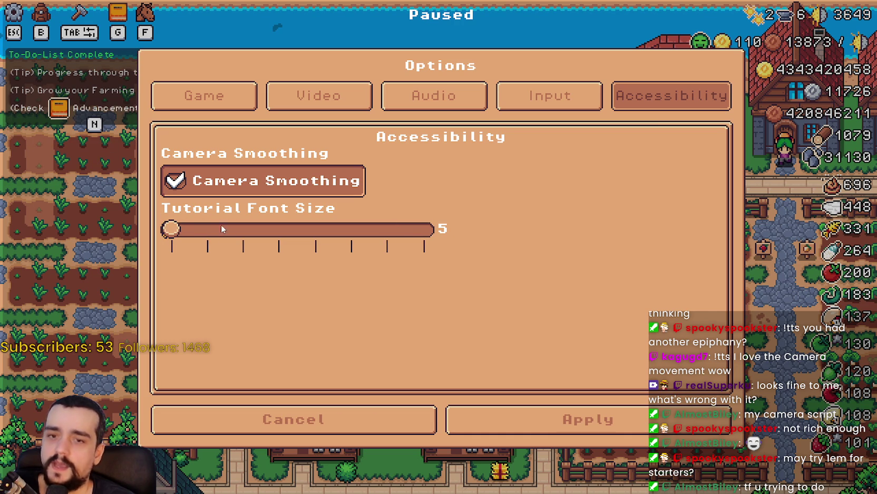
pyautogui.moveTo(172, 228)
pyautogui.mouseDown()
pyautogui.moveTo(546, 249)
pyautogui.moveTo(72, 207)
pyautogui.mouseUp()
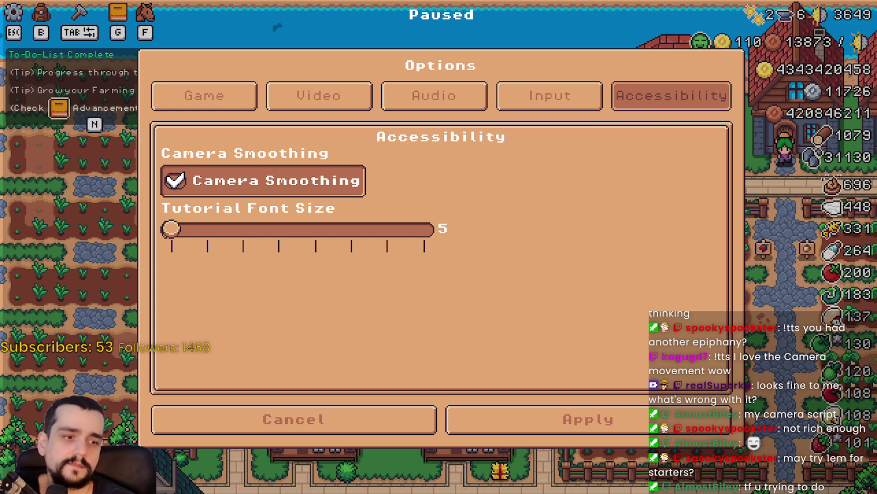